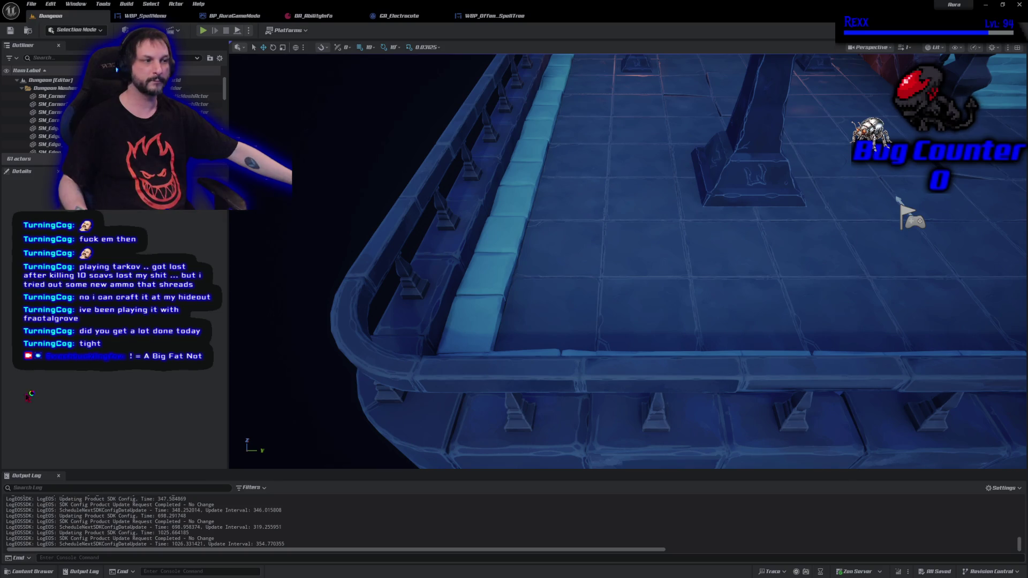
Commit the three changed files to Development with the summary 'Update Ability Statuses'.
key(alt+Tab)
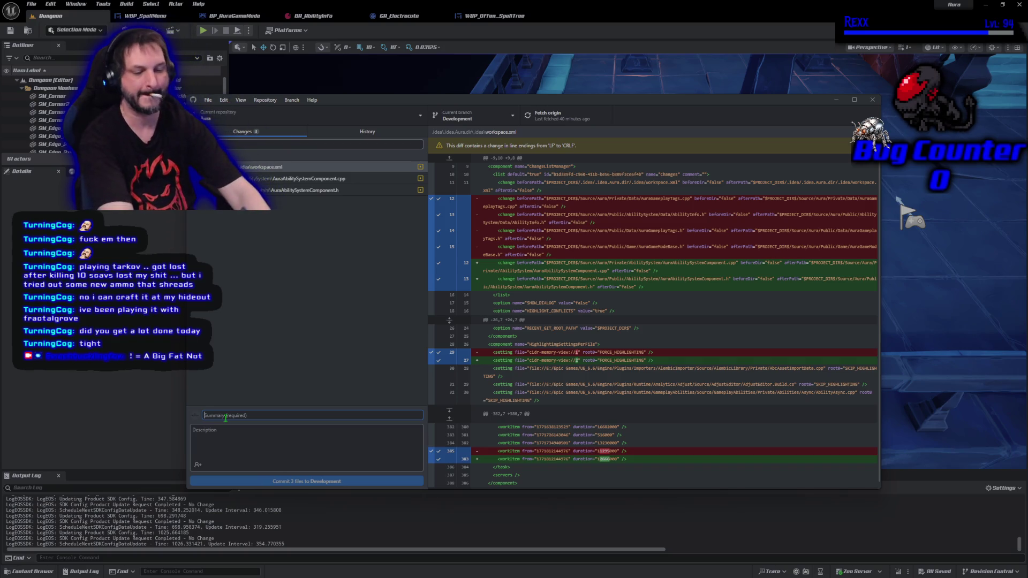
text(Update A)
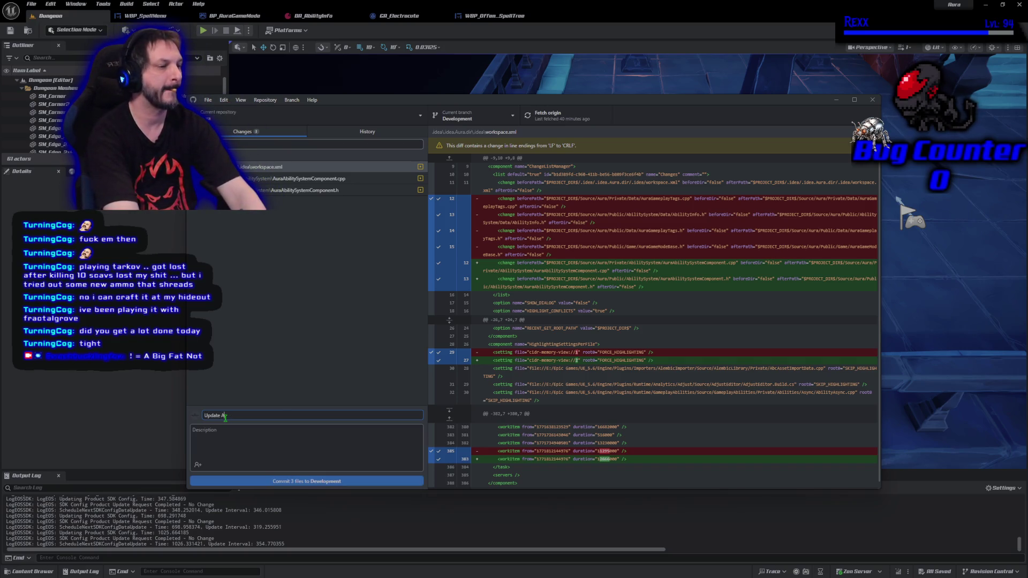
text(bility)
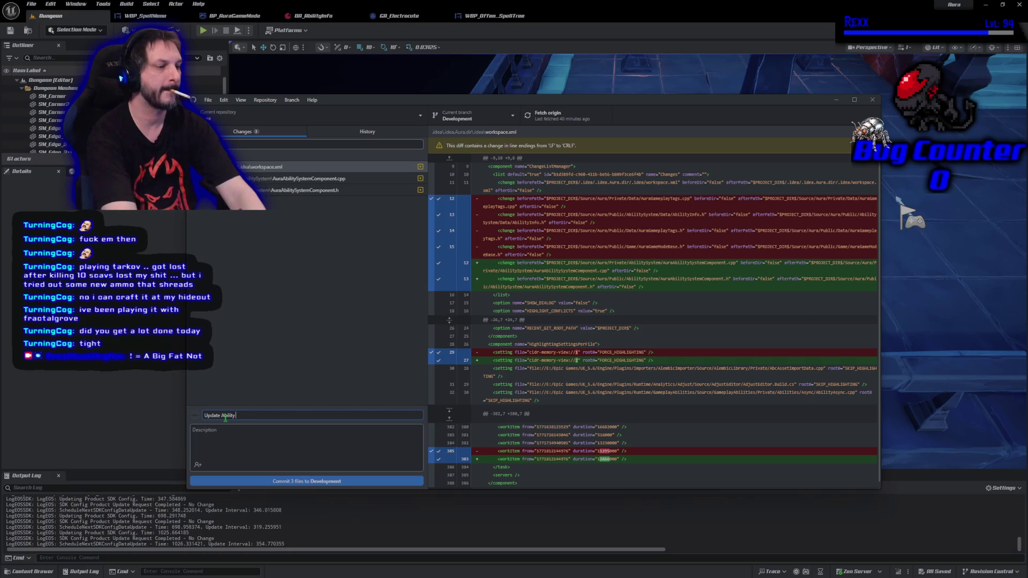
text( Stetus)
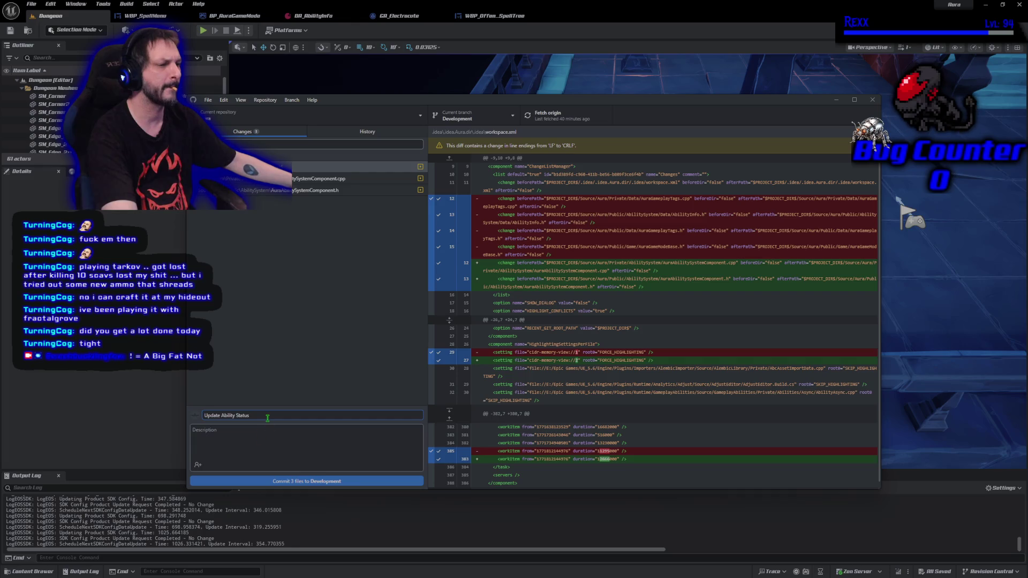
text(es)
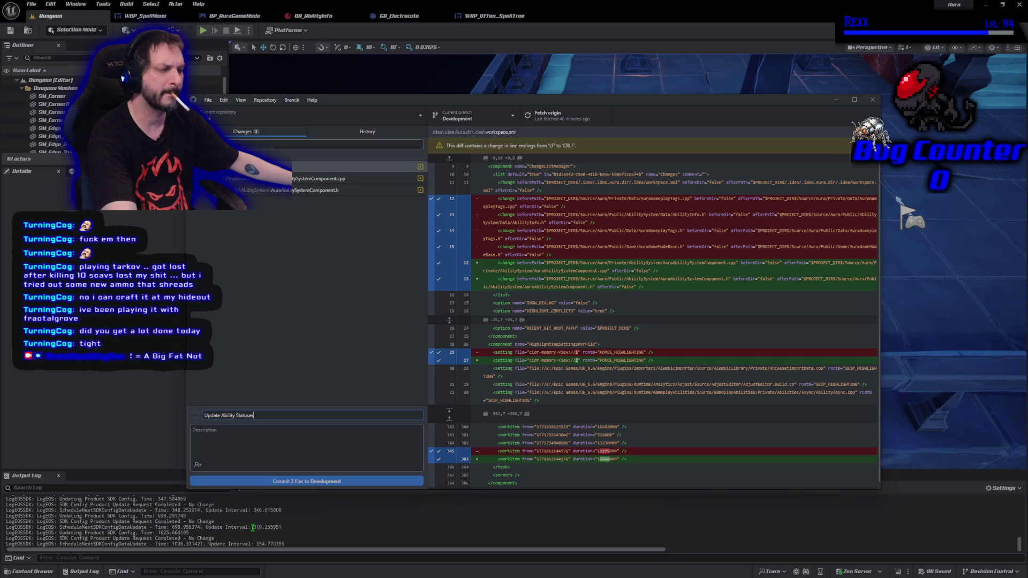
click(262, 481)
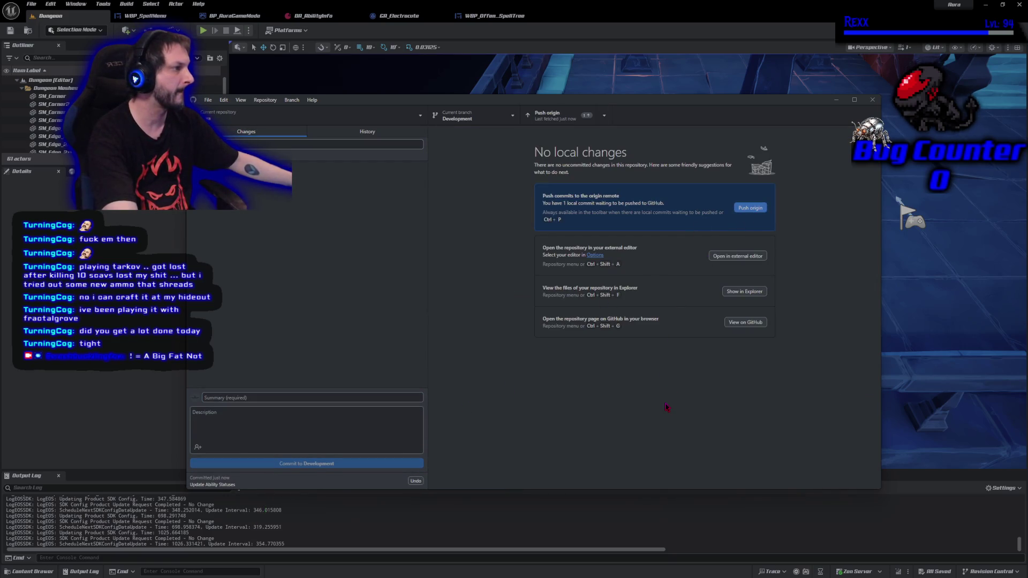
Push the commit to origin, then close GitHub Desktop and Unreal Editor.
click(739, 211)
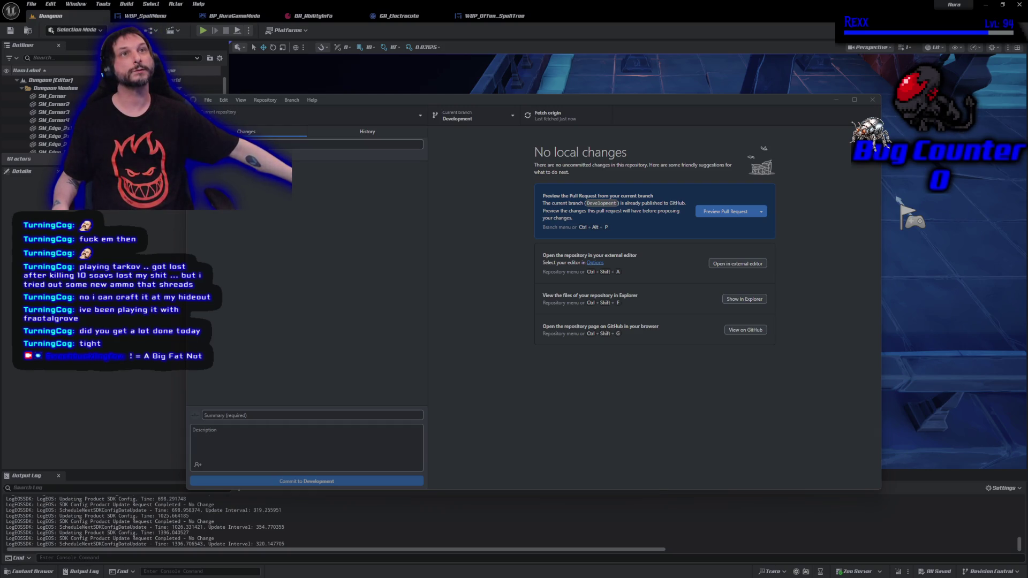
click(872, 101)
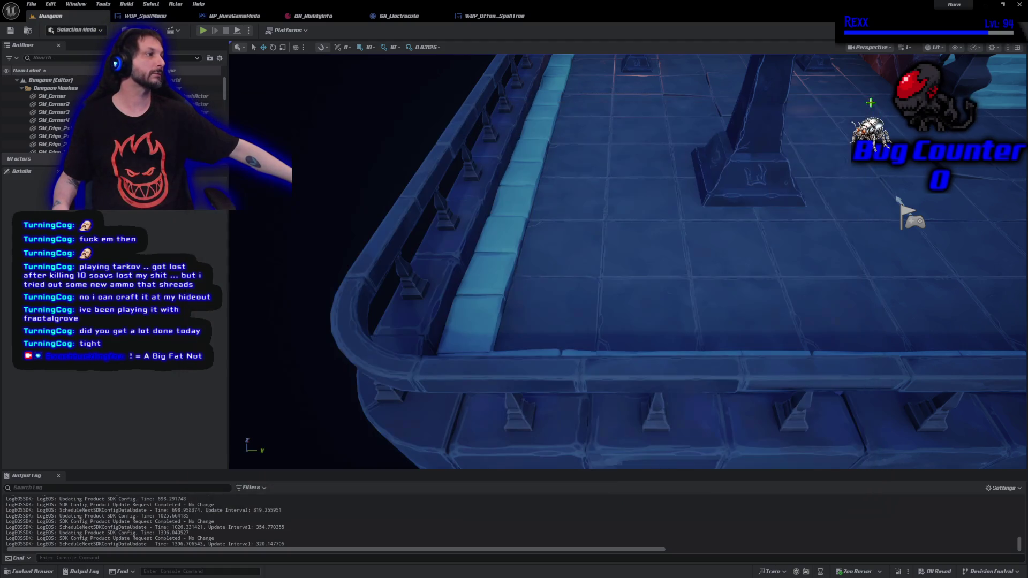
click(1020, 6)
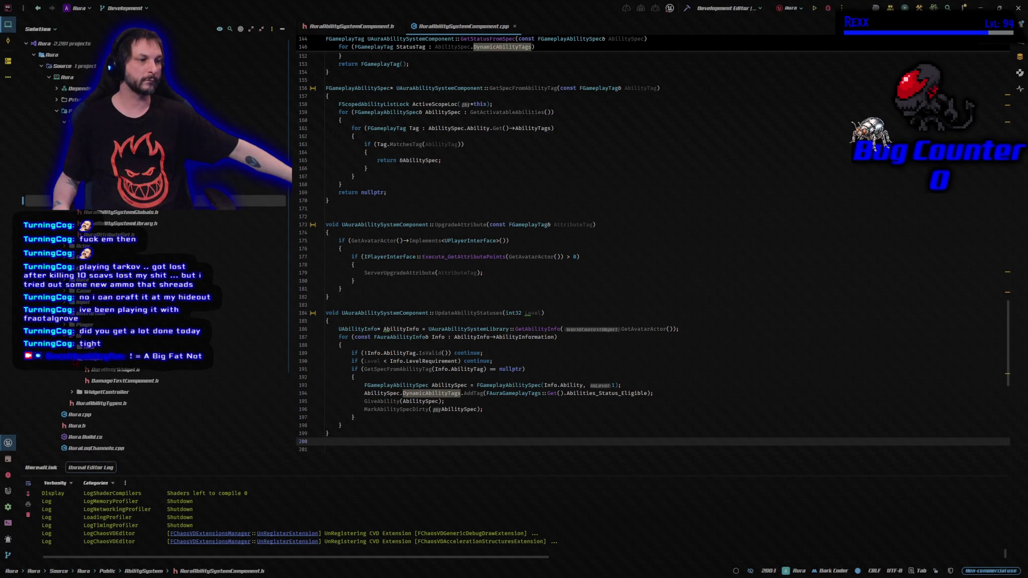
Open SpellMenuWidgetController.h and its .cpp from the WidgetController folder, then AuraCharacter.h.
click(71, 370)
double_click(102, 414)
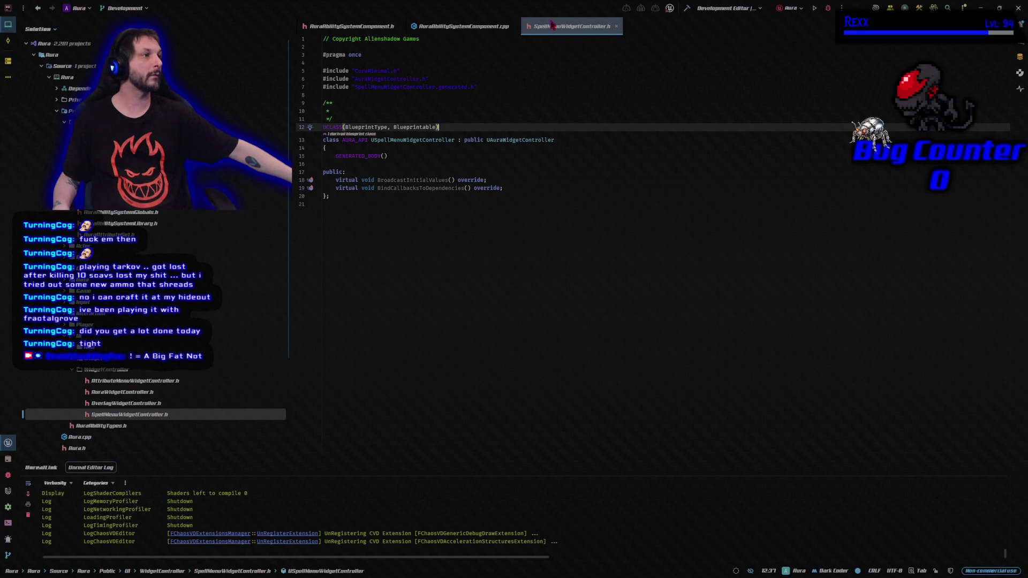
key(alt+o)
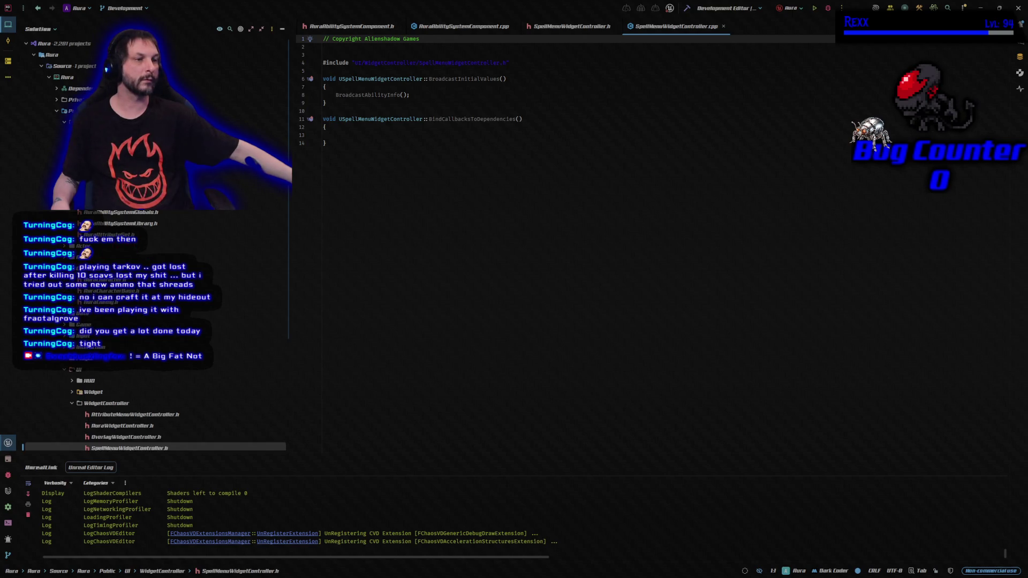
key(ctrl+minus)
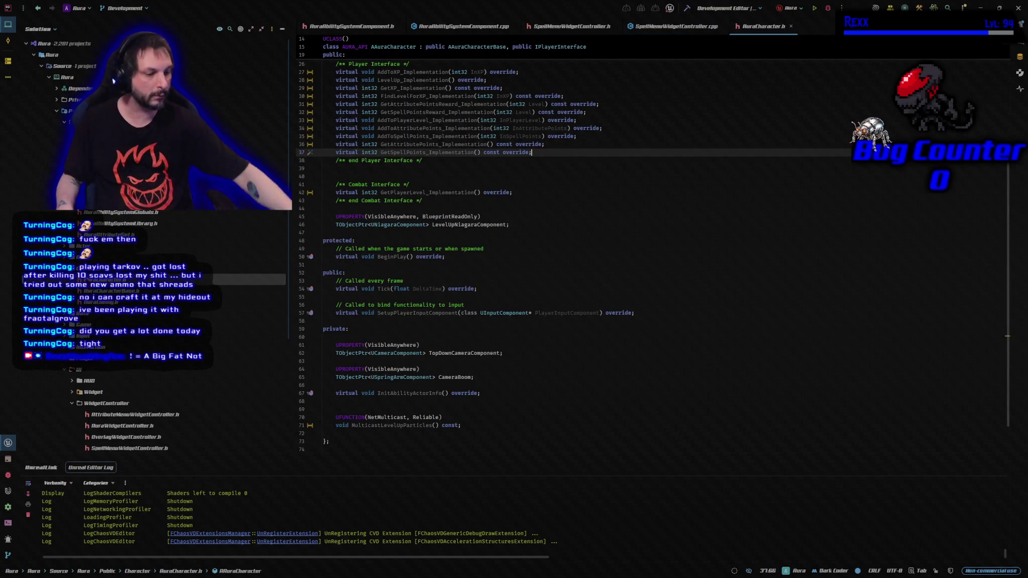
Add a FAbilityStatusChanged two-param delegate (AbilityTag, StatusTag) after the existing delegates in AuraAbilitySystemComponent.h.
key(ctrl+k)
key(ctrl+o)
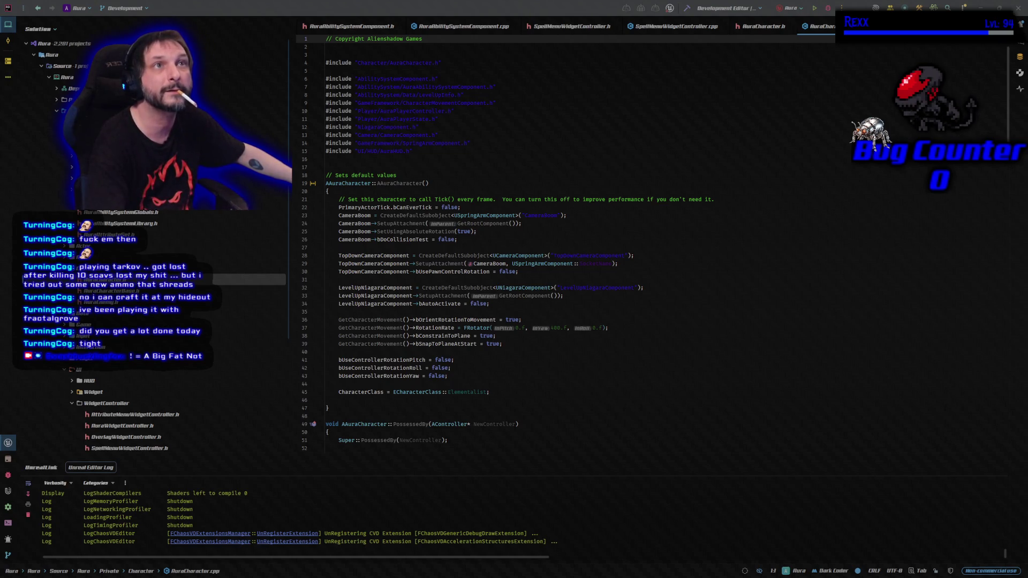
click(322, 27)
click(564, 106)
key(Return)
text(DECLARE_MULTICAST_DELEGATE_TwoParams(FAbilityStatusChanged, const FGameplayTag& /*AbilityTag*/, const FGameplayTag& /*StatusTag*/))
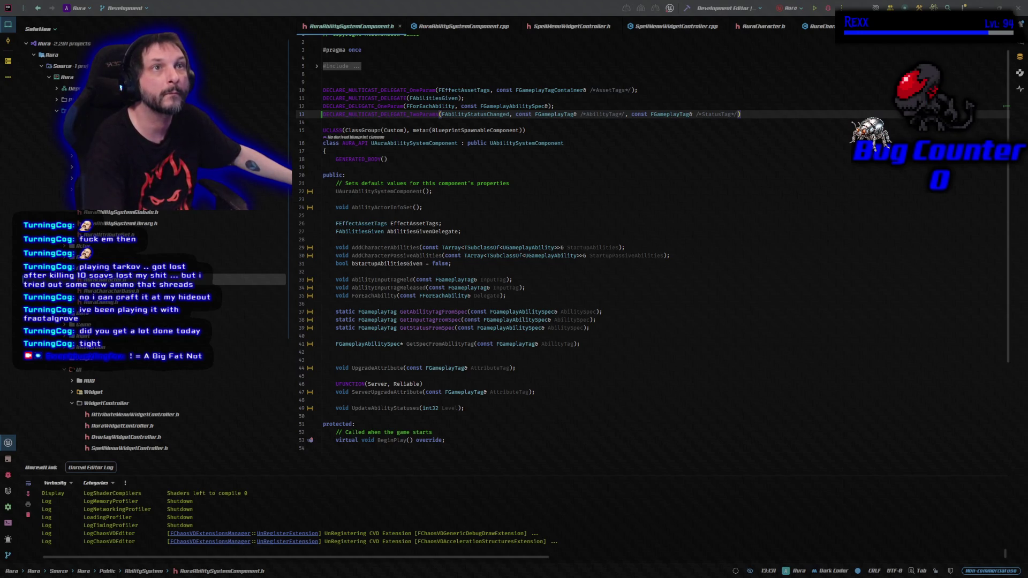
Add an 'FAbilityStatusChanged AbilityStatusChanged;' member after AbilitiesGivenDelegate.
click(501, 232)
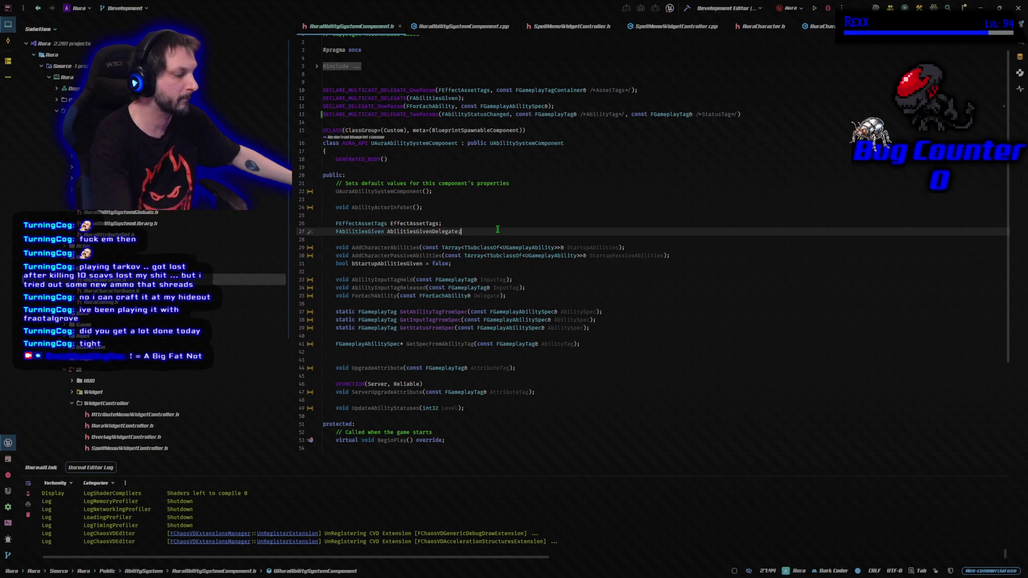
key(Return)
text(FAbilityStatusChanged AbilityStatusChanged;)
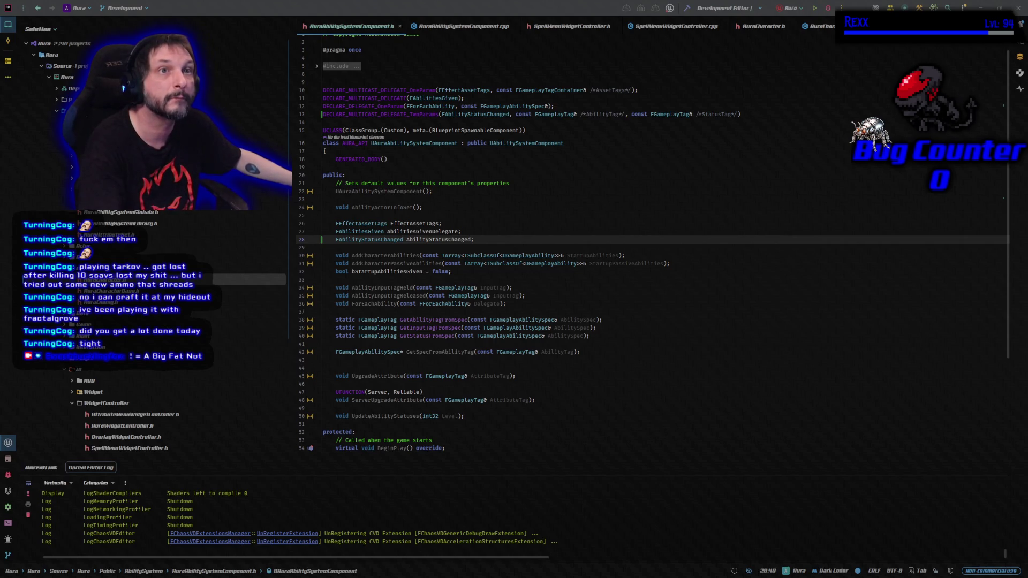
Declare a Client, Reliable ClientUpdateAbilityStatus(AbilityTag, StatusTag) function in the protected section.
scroll(483, 384, down, 5)
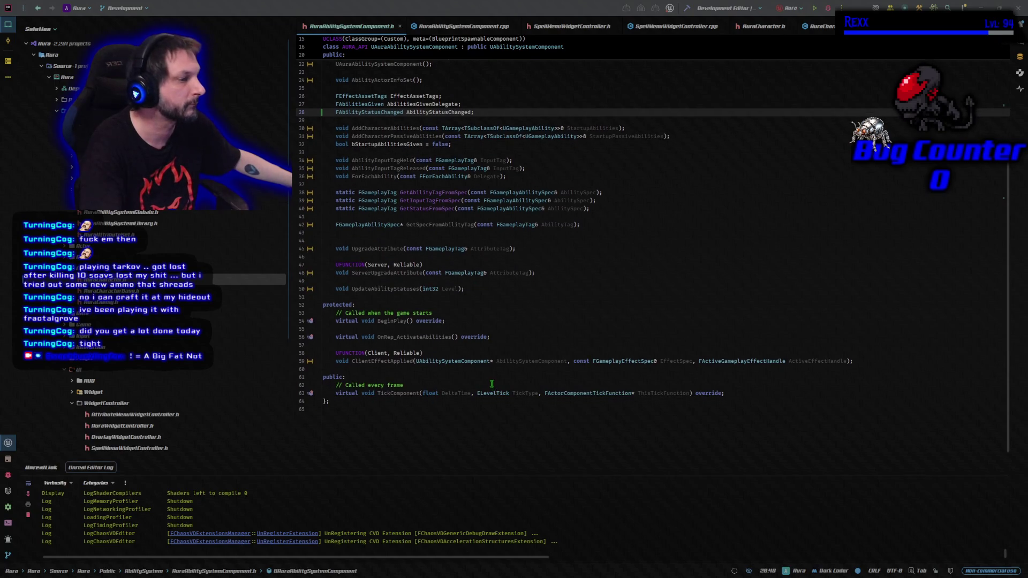
click(486, 371)
key(Return)
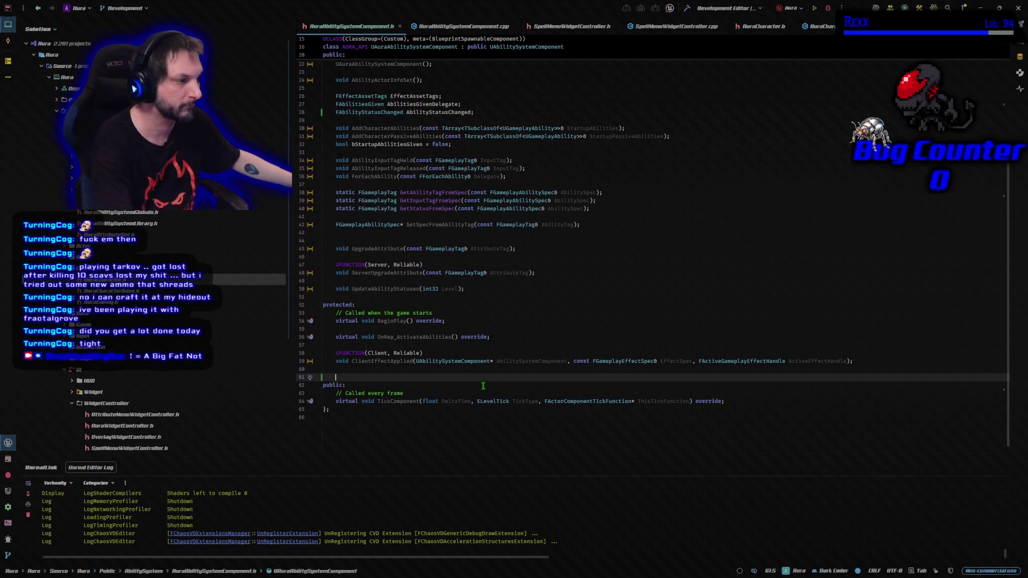
text(UFUNCTION(Client, Reliable) 	void ClientUpdateAbilityStatus(const FGameplayTag& AbilityTag, const FGameplayTag& StatusTag);)
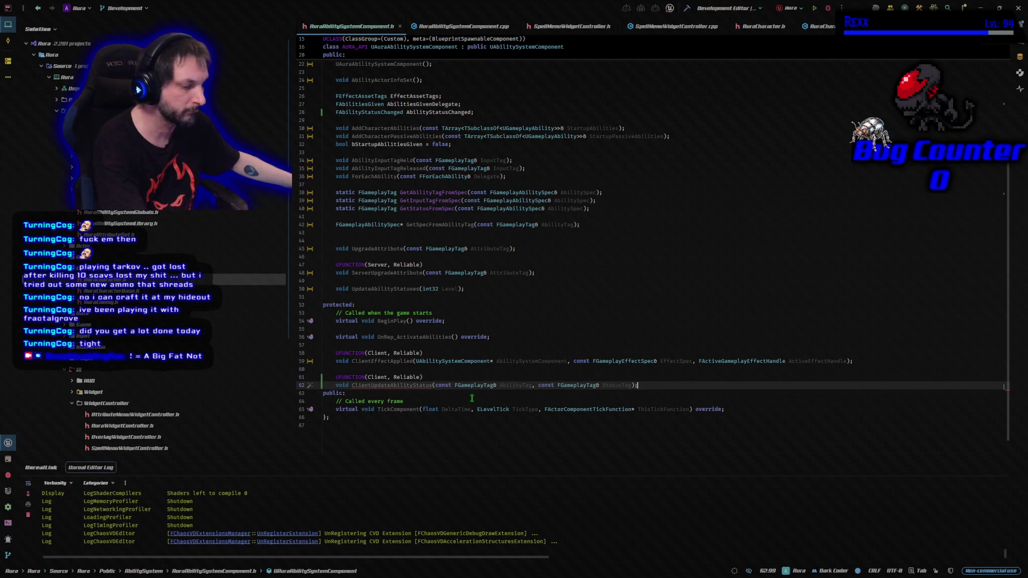
key(Return)
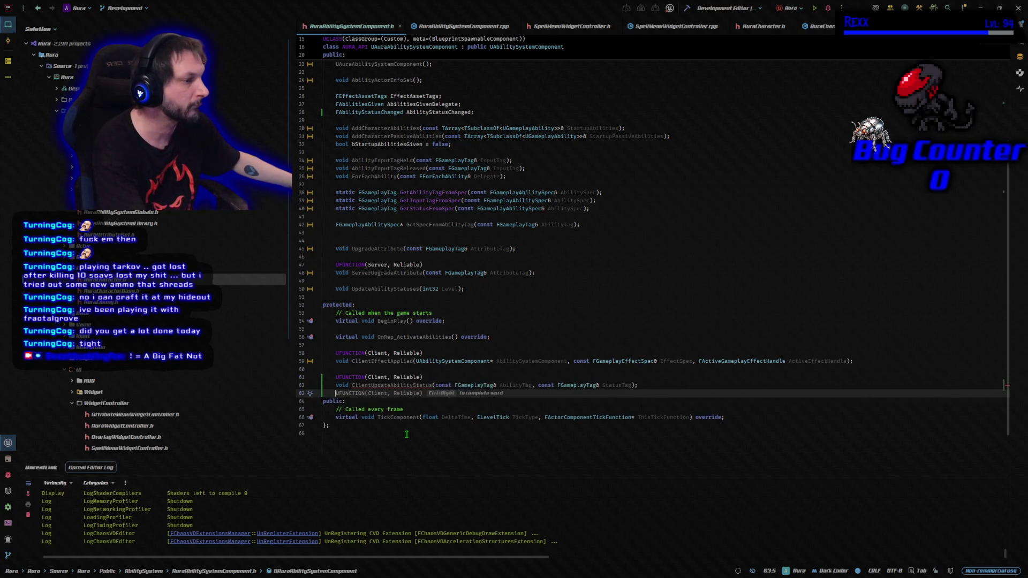
click(406, 435)
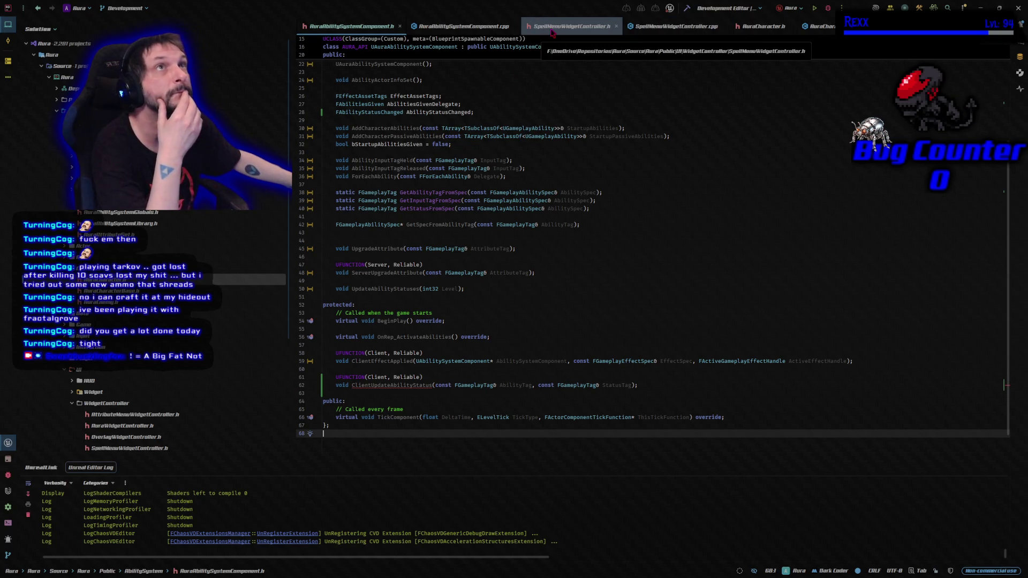
Close the extra header tabs and add AuraAbilitySystemComponent and AbilityInfo includes to SpellMenuWidgetController.cpp.
middle_click(551, 30)
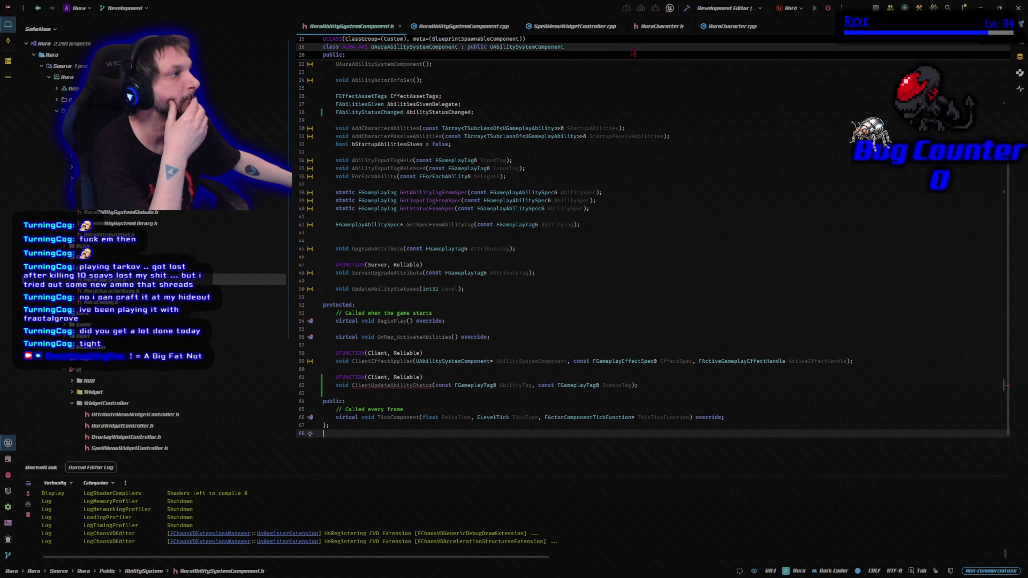
middle_click(659, 27)
click(572, 26)
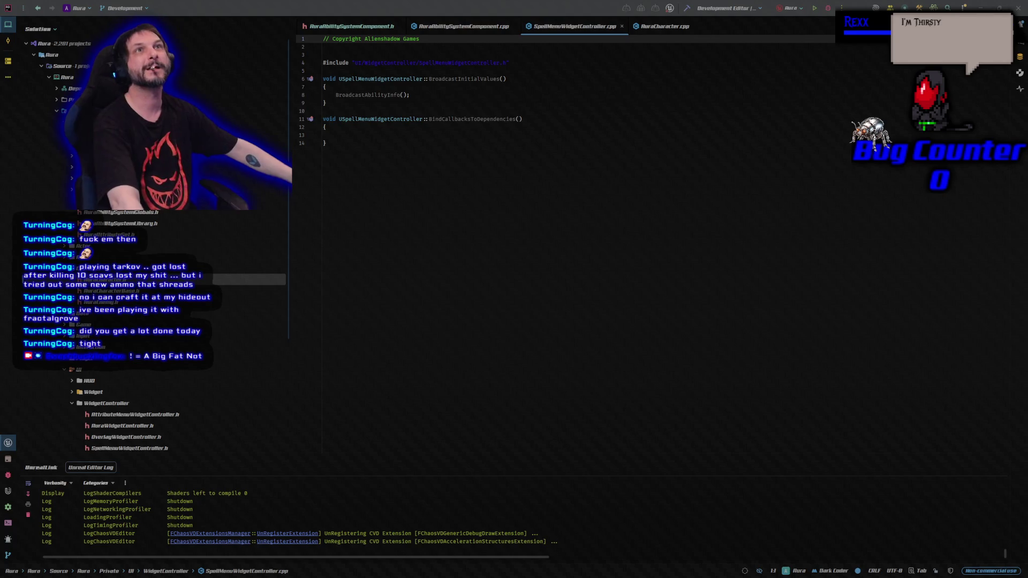
click(520, 61)
key(Return)
key(Return)
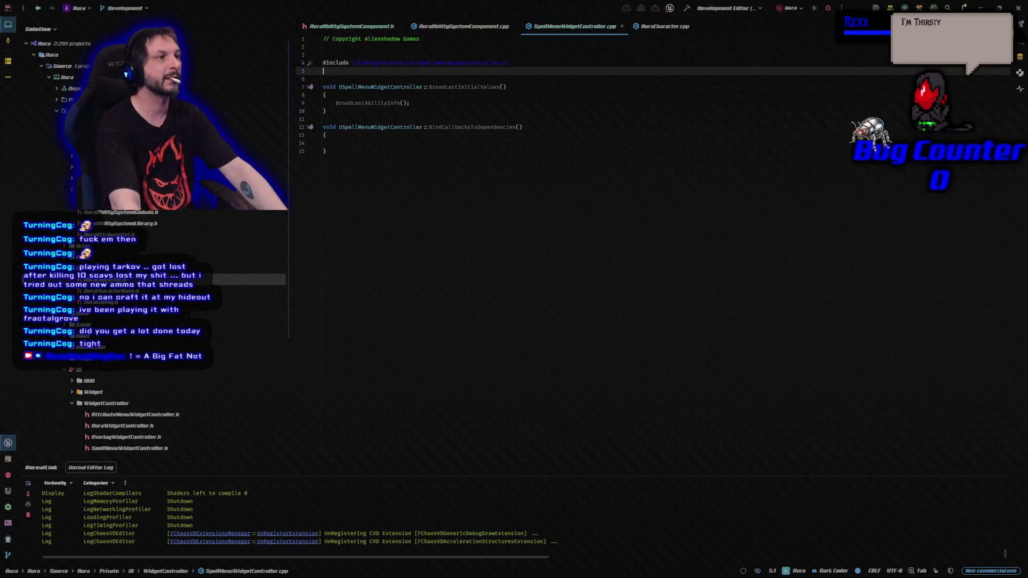
text(#include "AbilitySystem/AuraAbilitySystemComponent.h" #include "AbilitySystem/Data/AbilityInfo.h")
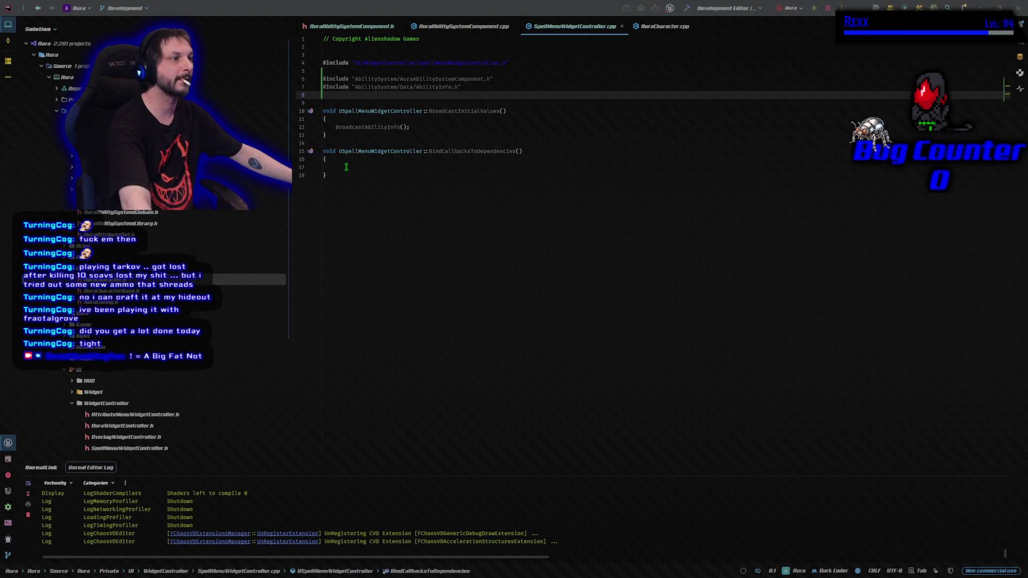
Bind an AbilityStatusChanged lambda that sets Info.StatusTag and broadcasts AbilityInfoDelegate.
key(ctrl+v)
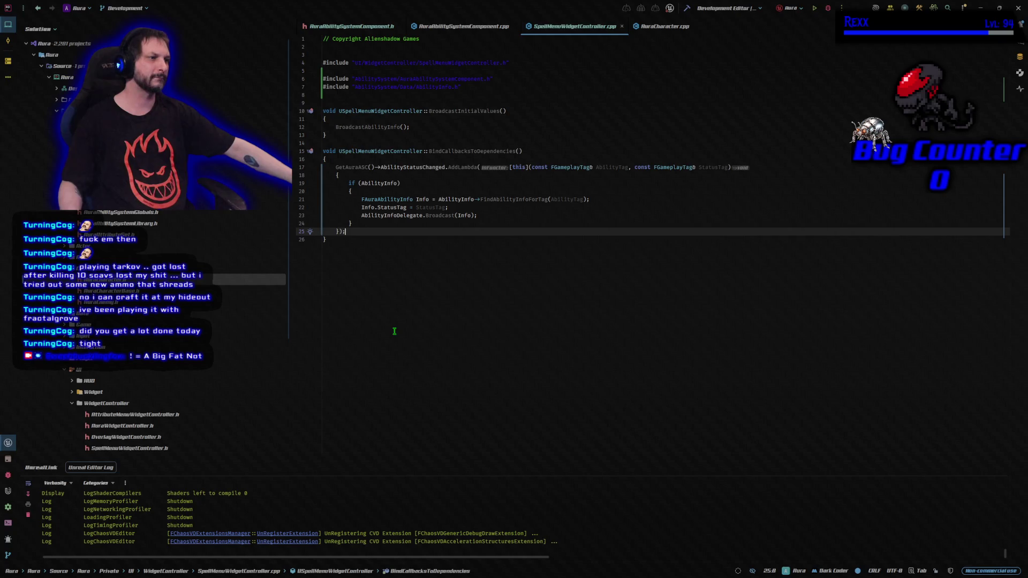
click(368, 207)
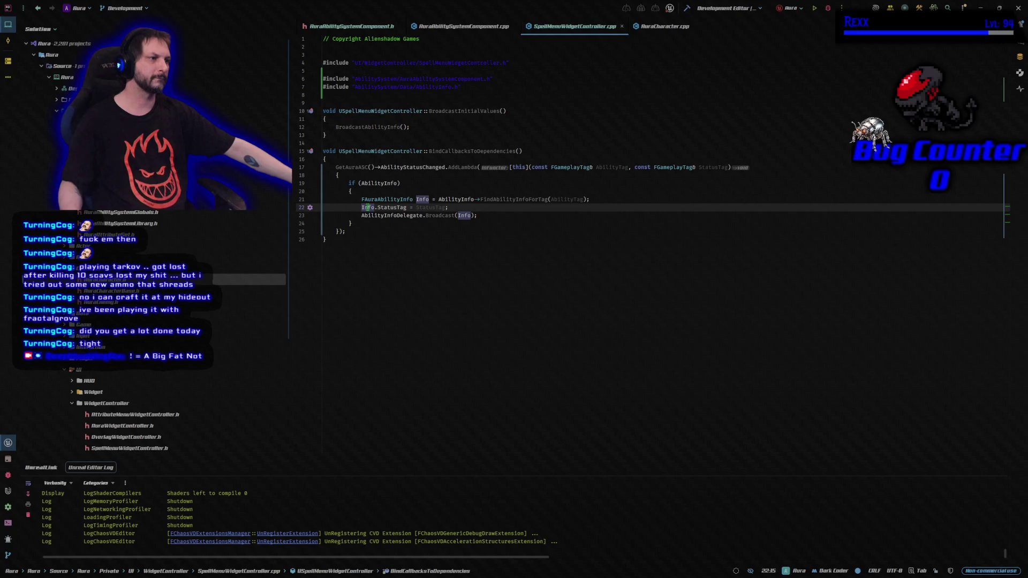
click(372, 259)
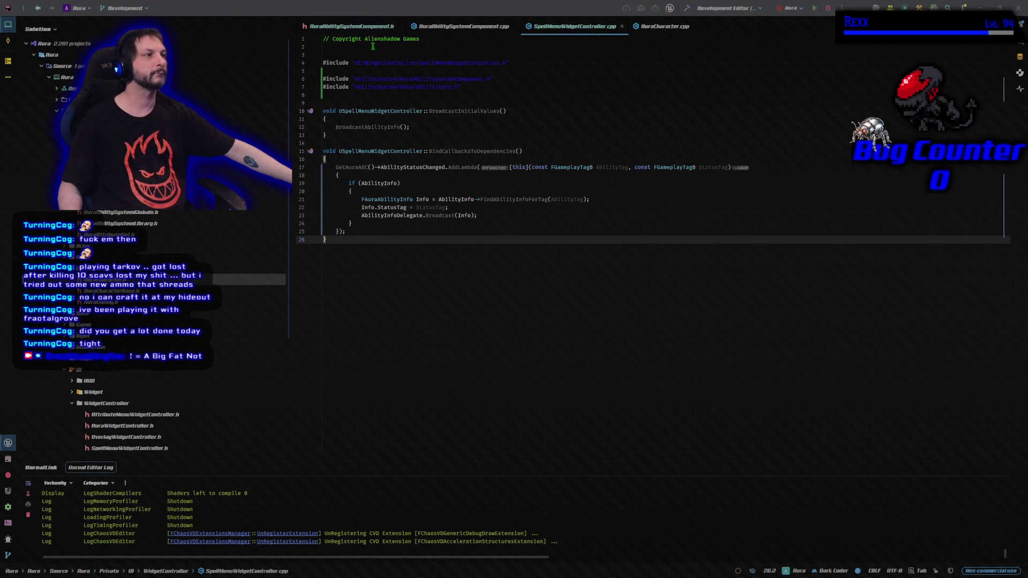
In AddToPlayerLevel_Implementation, cast to UAuraAbilitySystemComponent and call UpdateAbilityStatuses with the new player level.
click(664, 26)
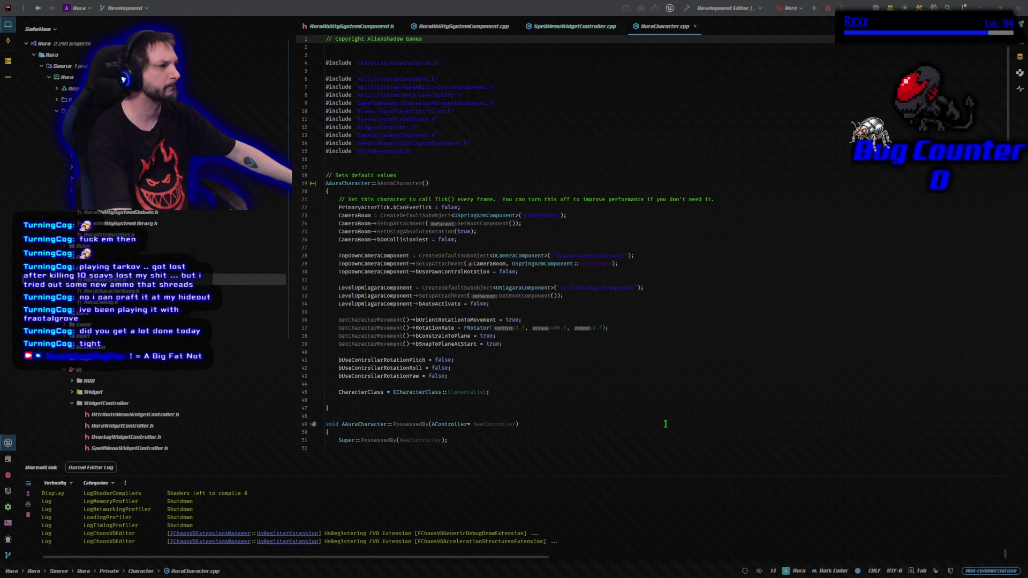
scroll(661, 417, down, 10)
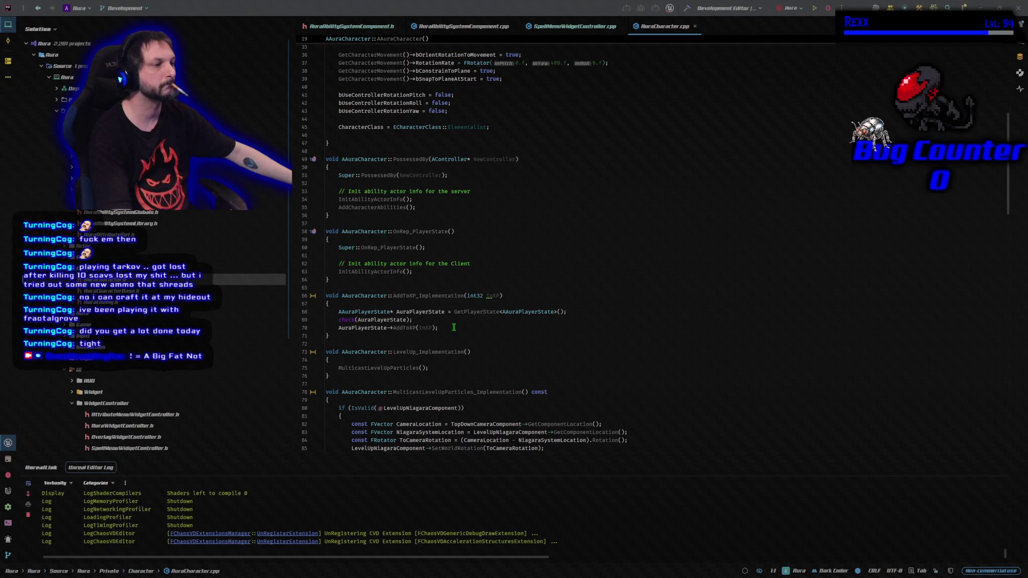
scroll(454, 327, down, 10)
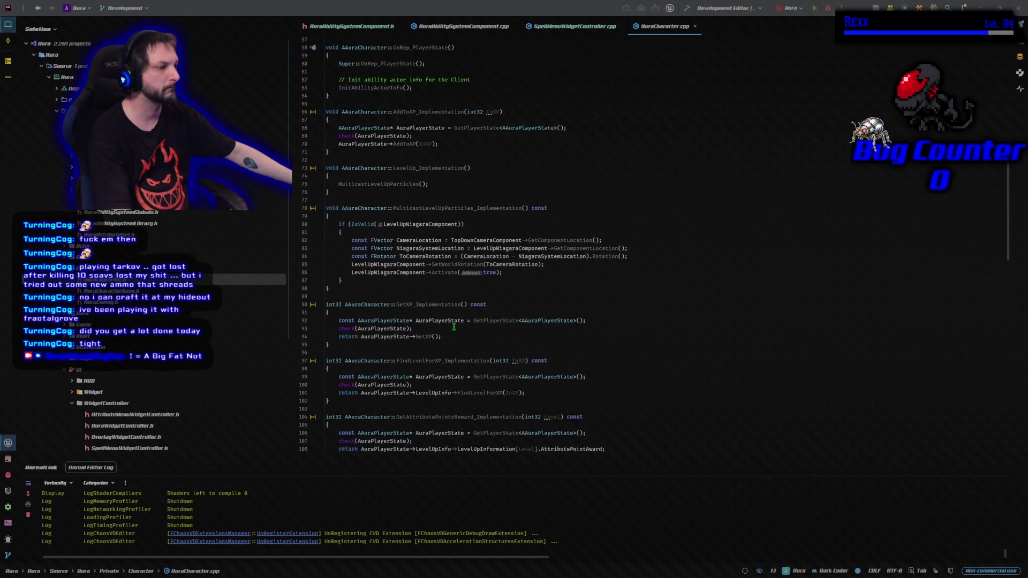
scroll(454, 327, down, 8)
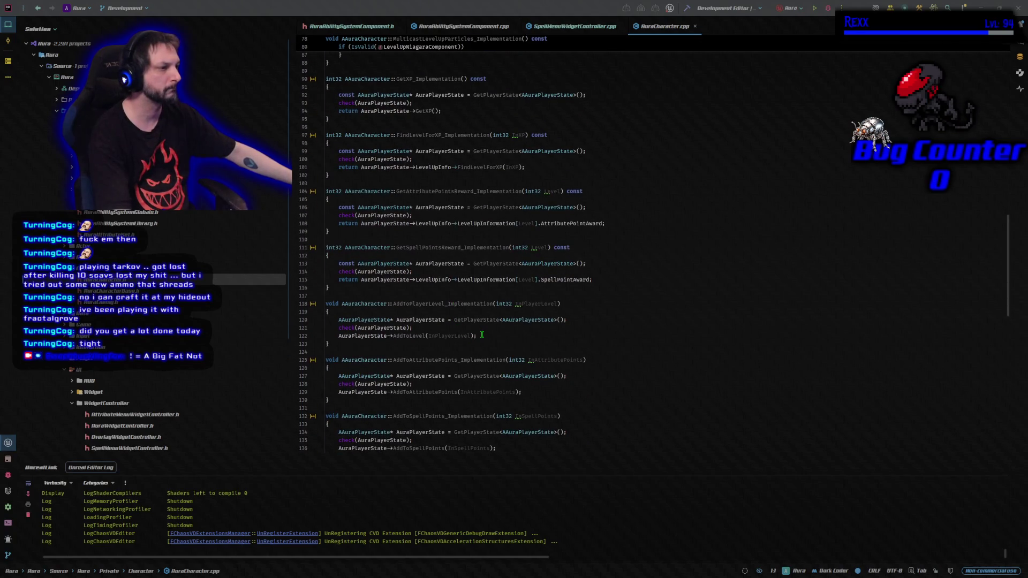
click(482, 334)
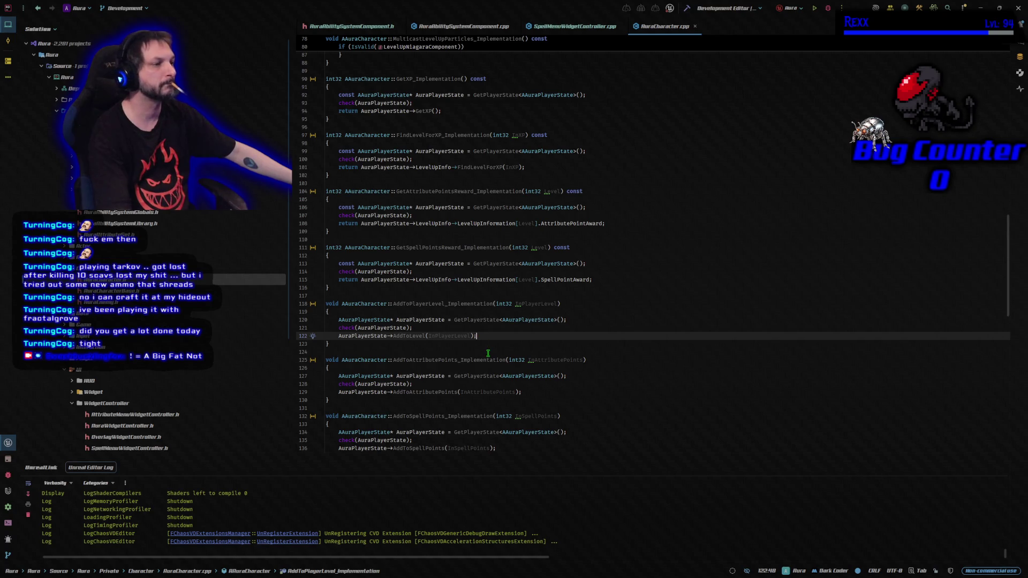
key(Return)
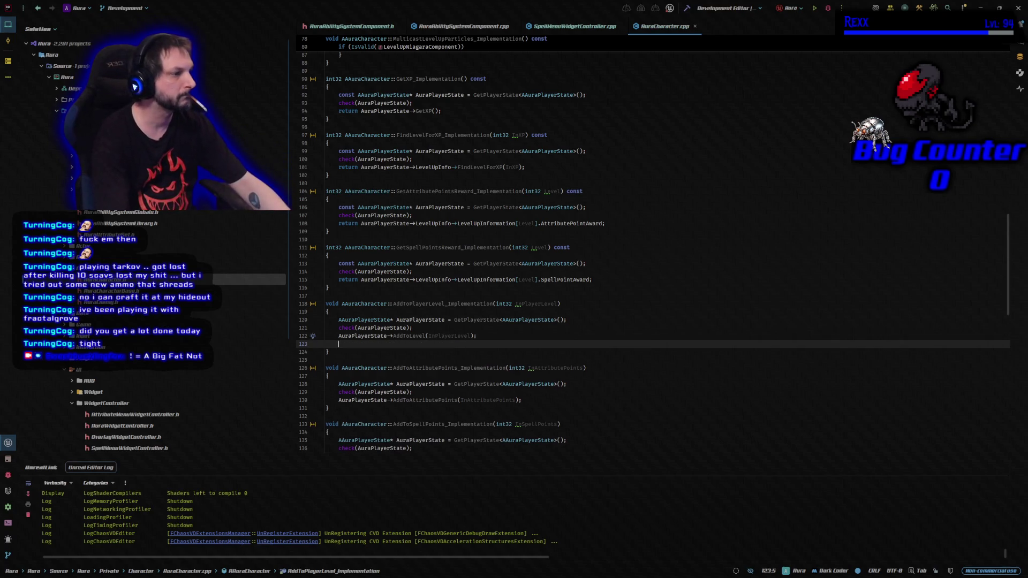
key(Tab)
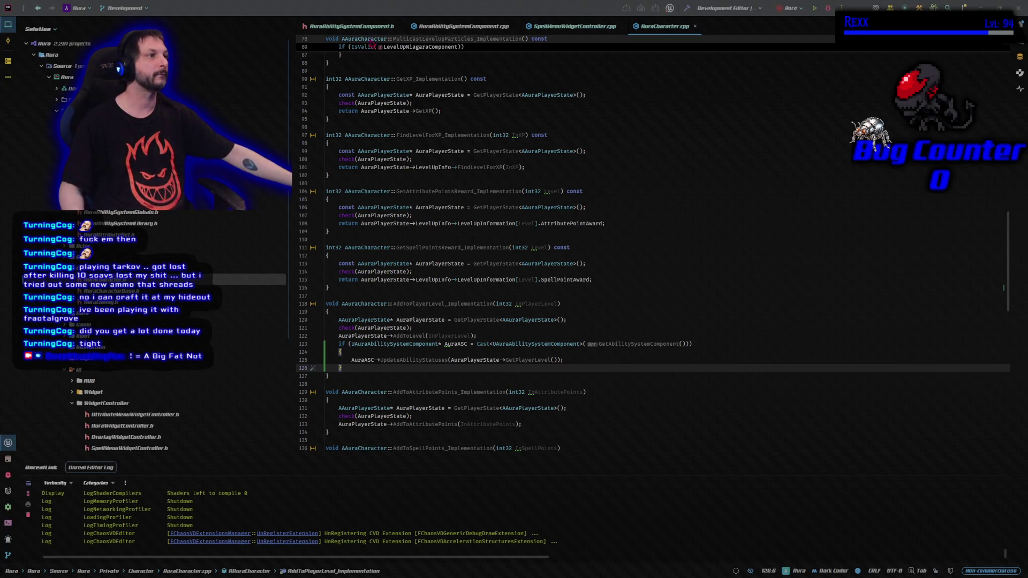
click(425, 27)
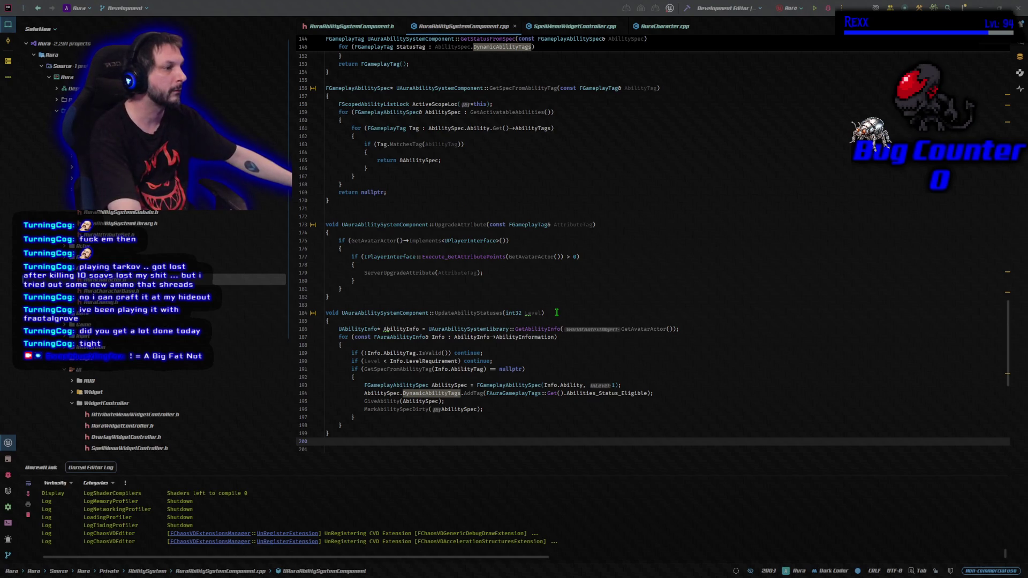
After MarkAbilitySpecDirty, call ClientUpdateAbilityStatus with Info.AbilityTag and Abilities_Status_Eligible.
scroll(537, 313, down, 4)
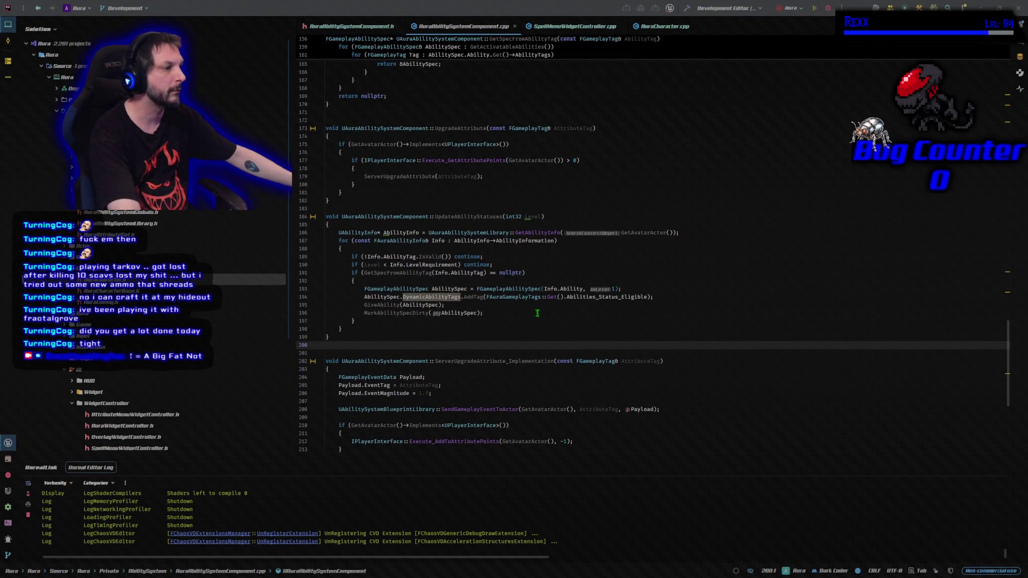
click(483, 313)
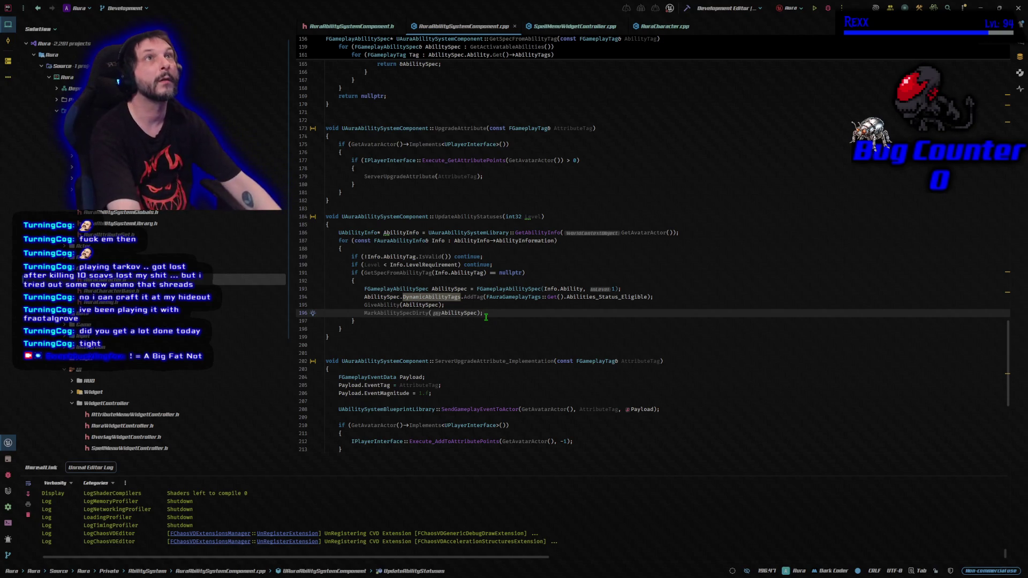
key(Return)
key(Tab)
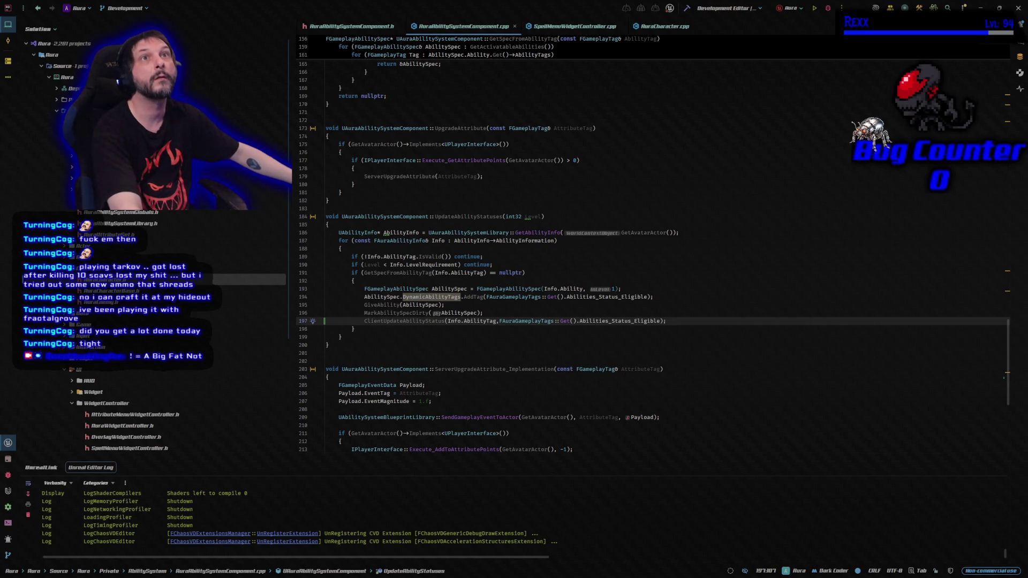
key(alt+Tab)
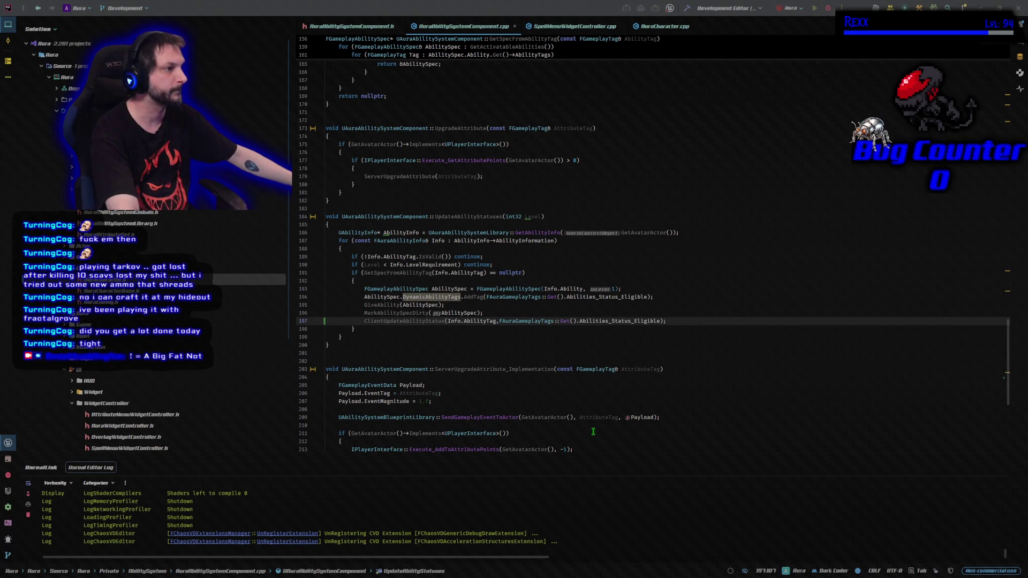
scroll(592, 429, down, 2)
scroll(589, 426, down, 8)
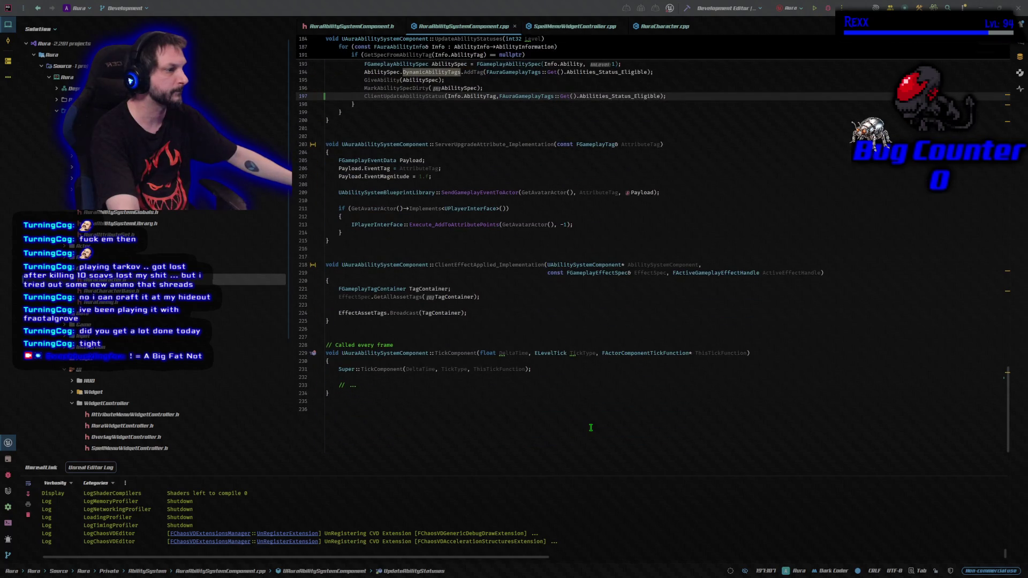
Define ClientUpdateAbilityStatus_Implementation above ForEachAbility, broadcasting AbilityStatusChanged(AbilityTag, StatusTag), then build.
scroll(588, 424, up, 7)
scroll(588, 424, up, 9)
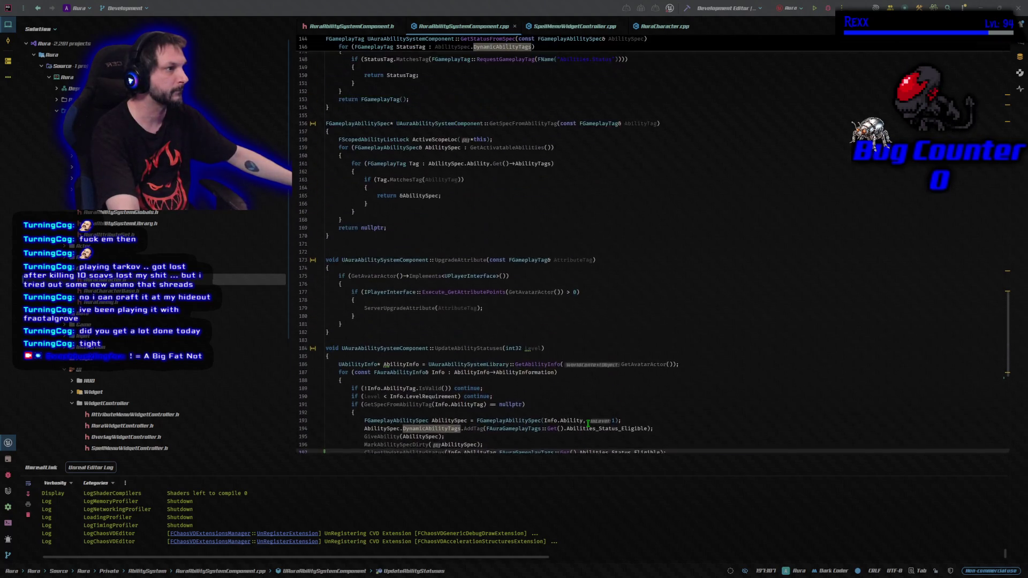
scroll(587, 421, up, 19)
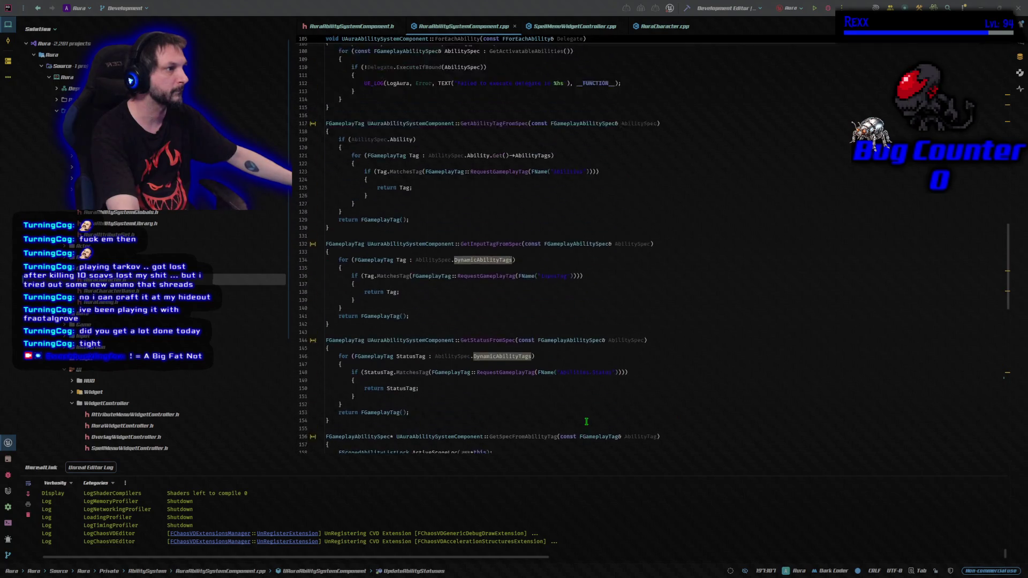
scroll(586, 422, up, 11)
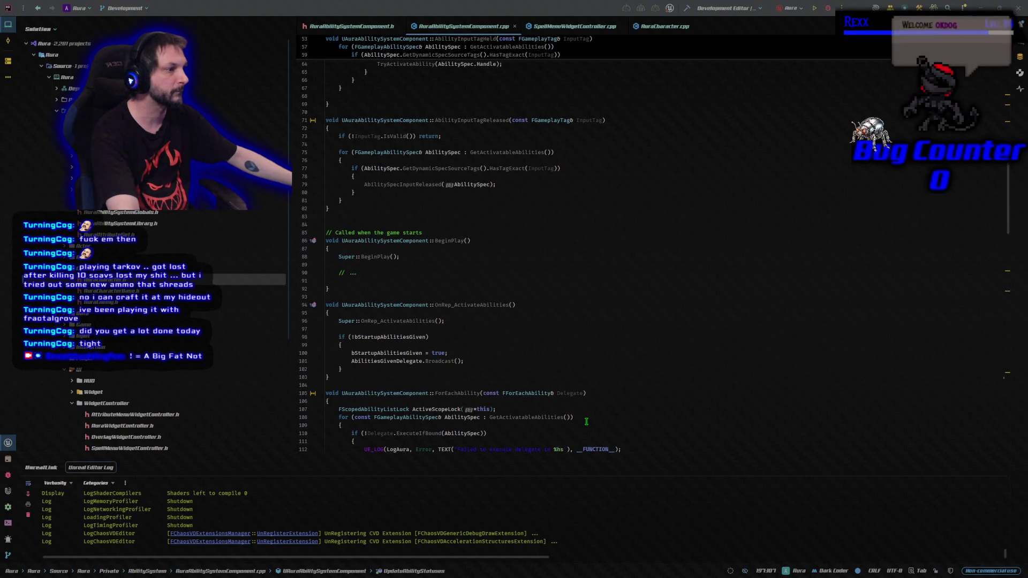
scroll(587, 421, up, 1)
scroll(587, 421, down, 3)
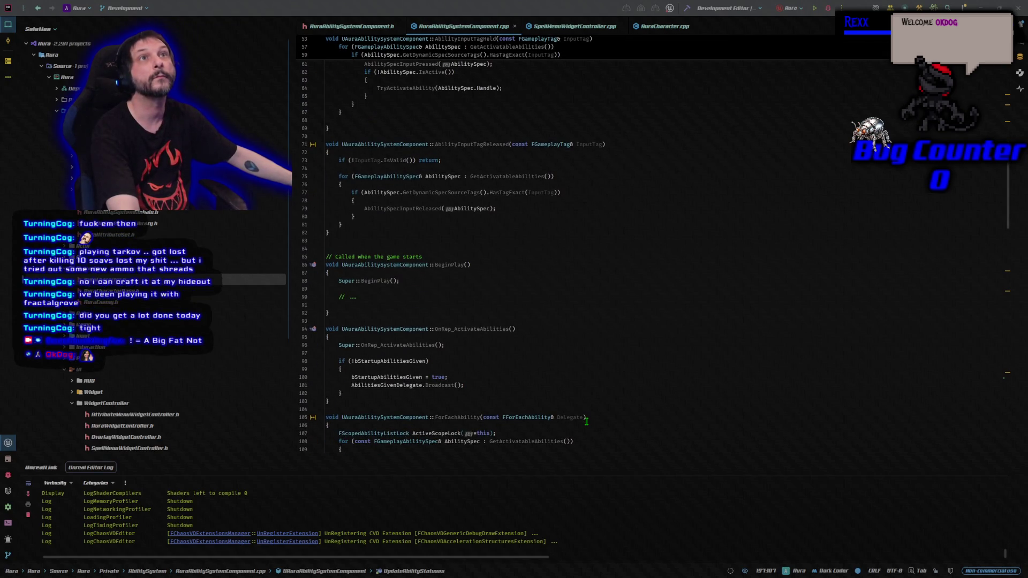
scroll(586, 421, down, 4)
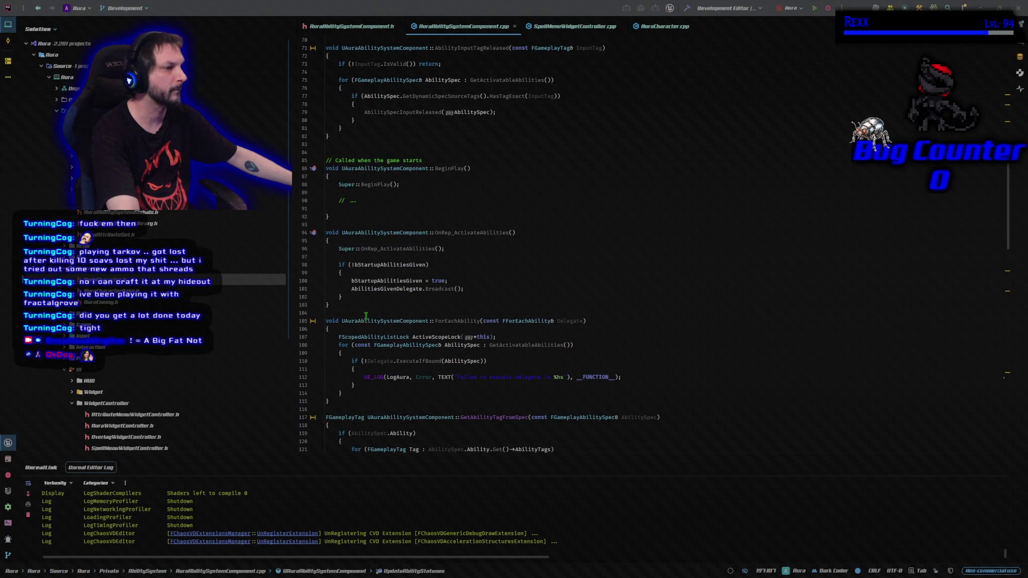
click(361, 312)
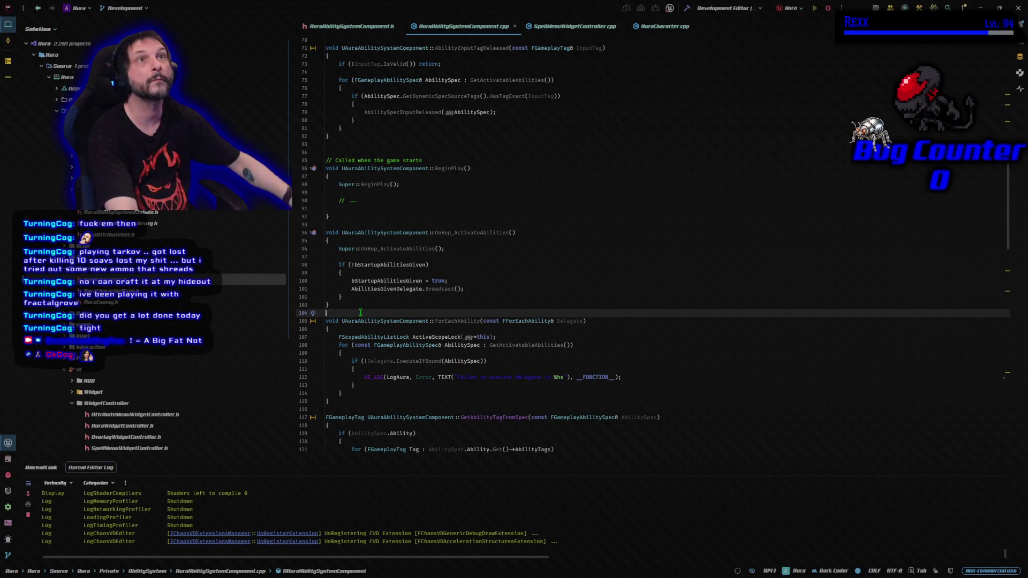
key(Return)
key(Return)
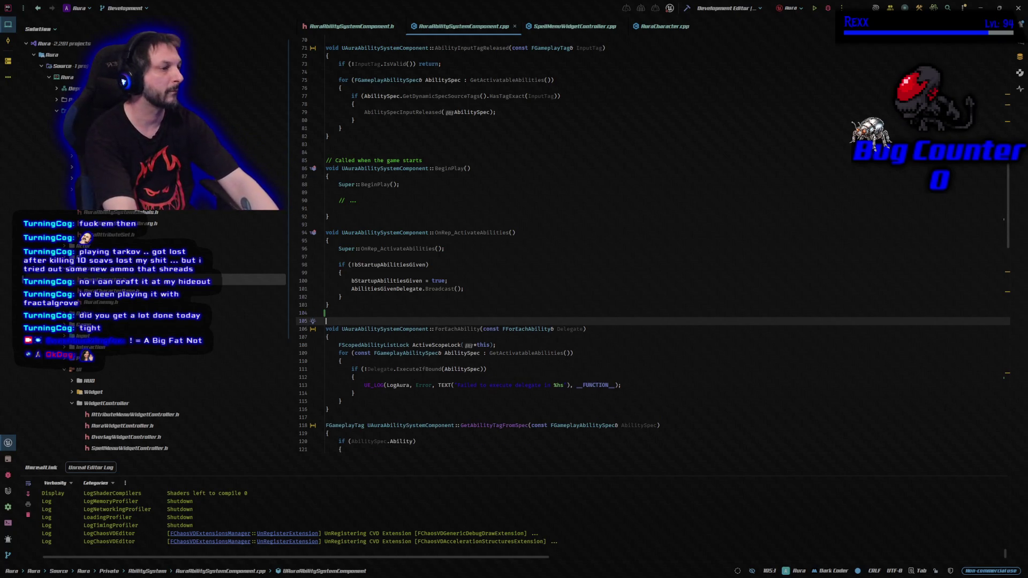
key(Up)
text(void UAuraAbilitySystemComponent::ClientUpdateAbilityStatus_Implementation(const FGameplayTag& AbilityTag, const FGameplayTag& StatusTag) { 	AbilityStatusChanged.Broadcast(AbilityTag, StatusTag); })
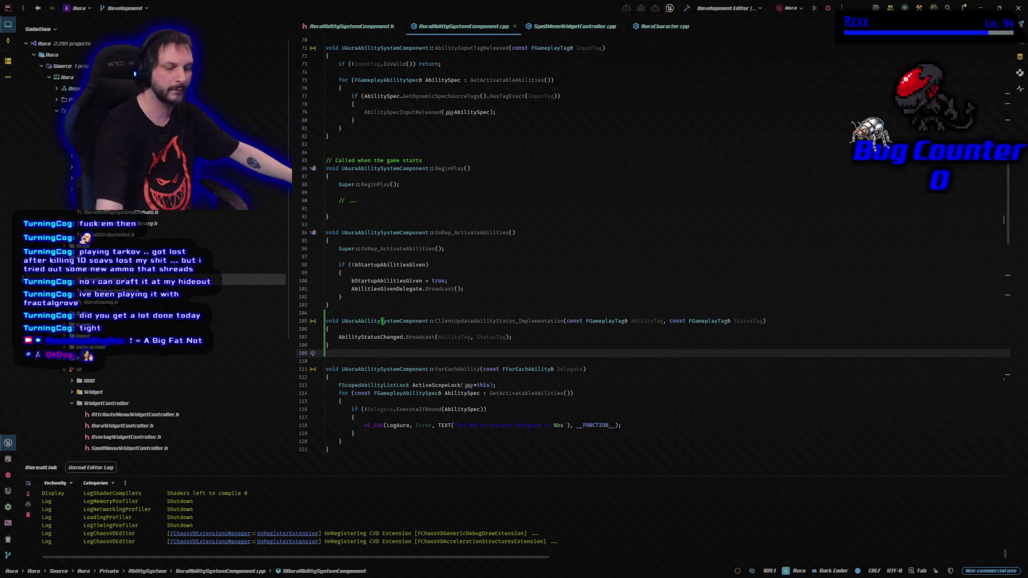
mouse_move(382, 322)
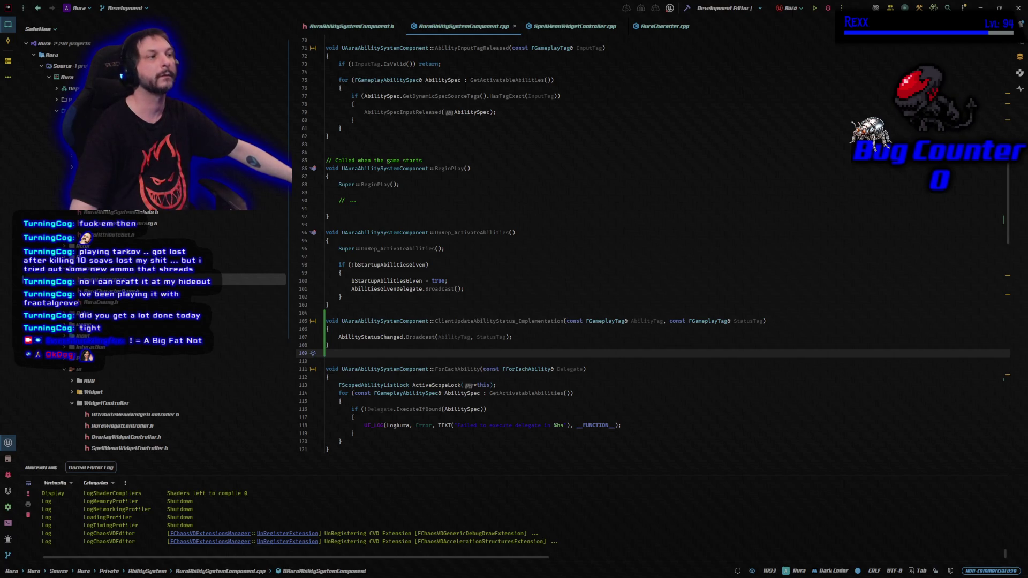
click(687, 8)
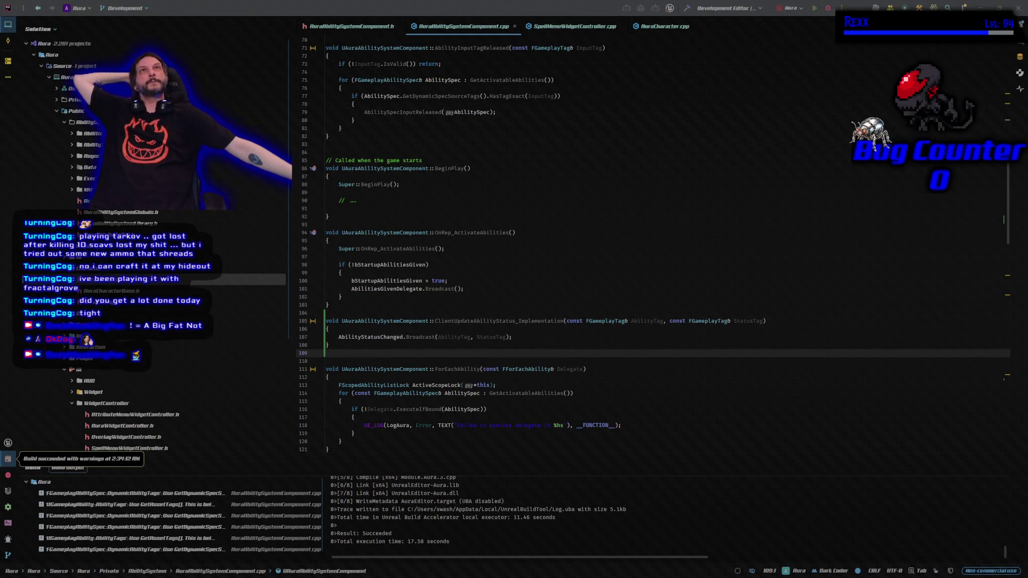
Launch Unreal Editor from Rider in a debug session.
click(828, 9)
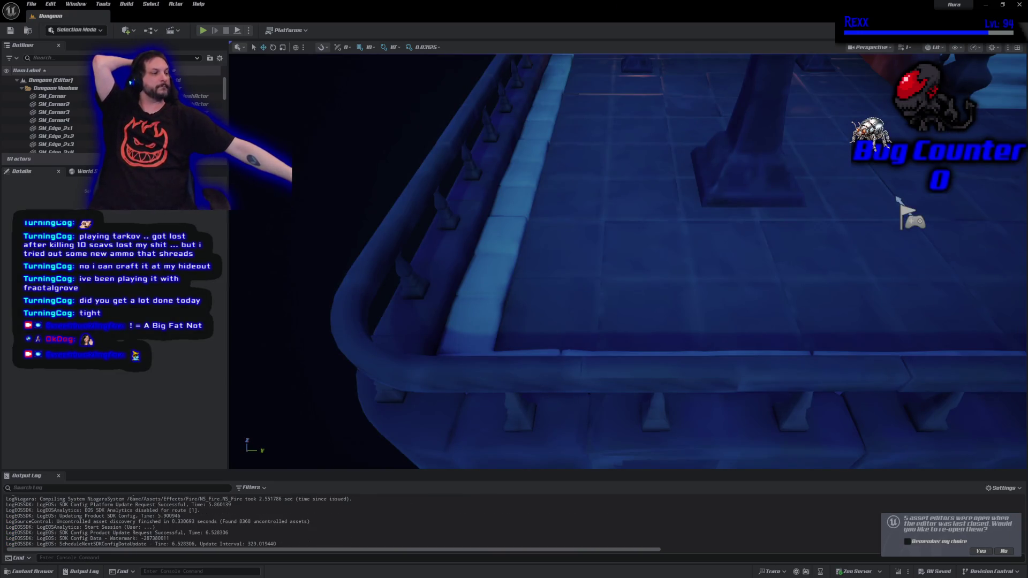
Restore the previous session's spell menu and ability asset editors alongside the Dungeon level.
click(981, 552)
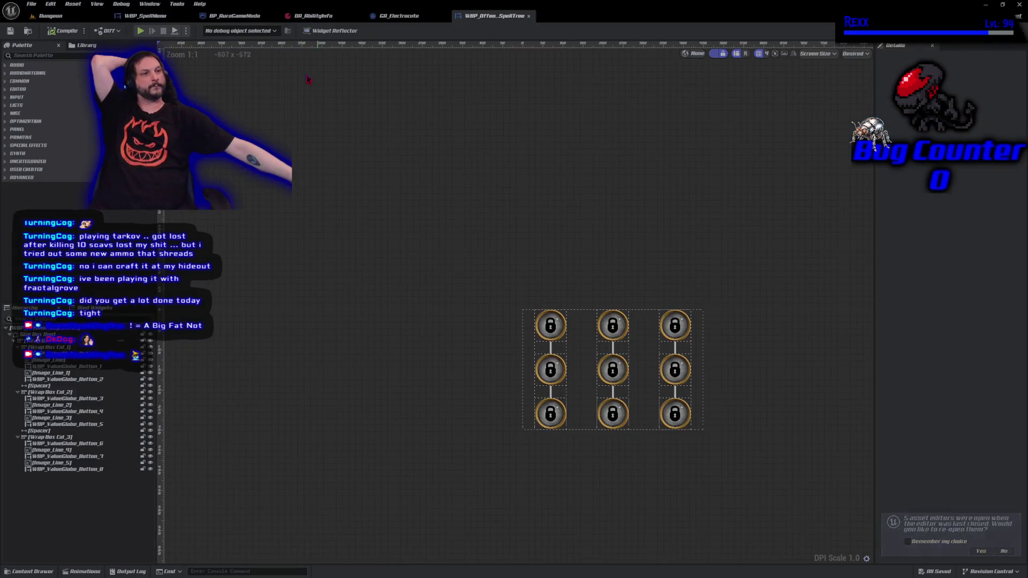
scroll(447, 243, down, 10)
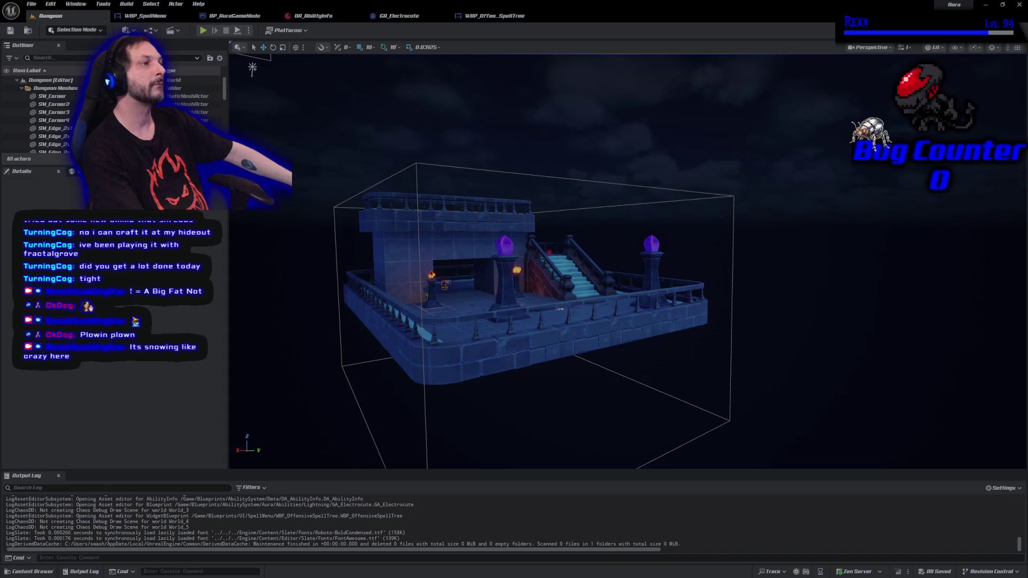
Inspect ValueGlobe_Button_5 in WBP_OffensiveSpellTree, then view DA_AbilityInfo's FireBolt and Electrocute entries.
click(494, 17)
drag(793, 353, 615, 243)
click(449, 316)
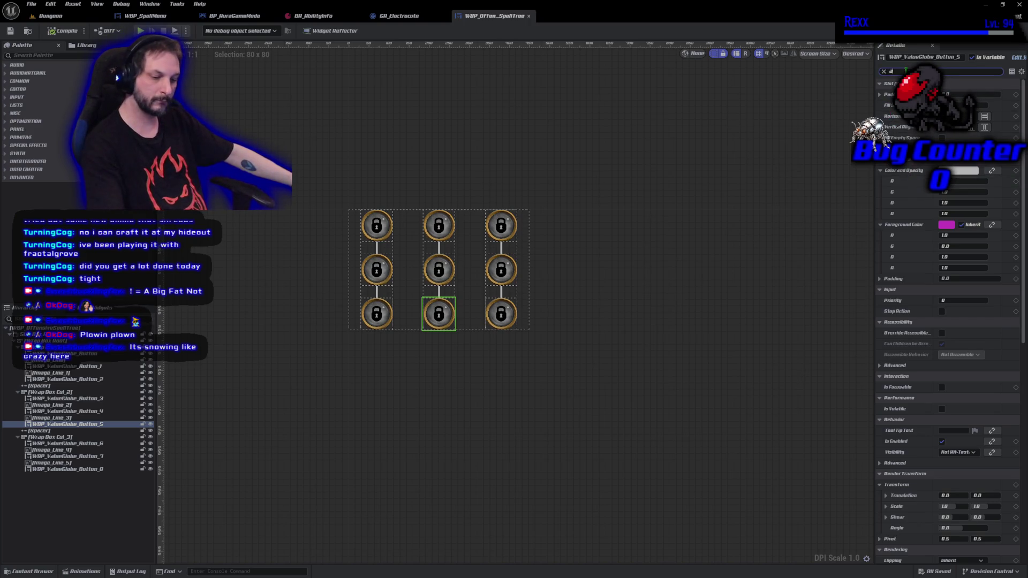
text(ab)
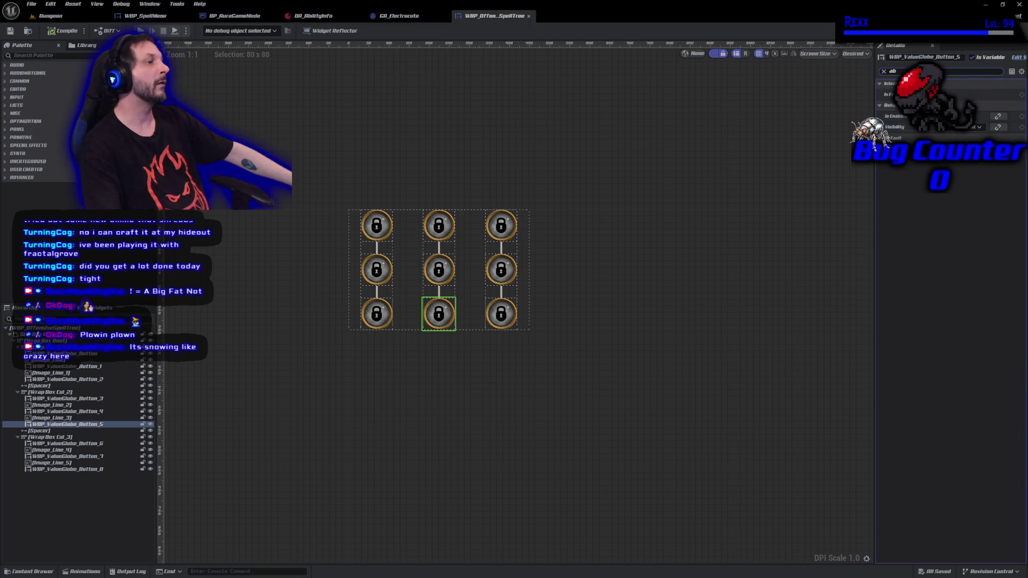
click(884, 72)
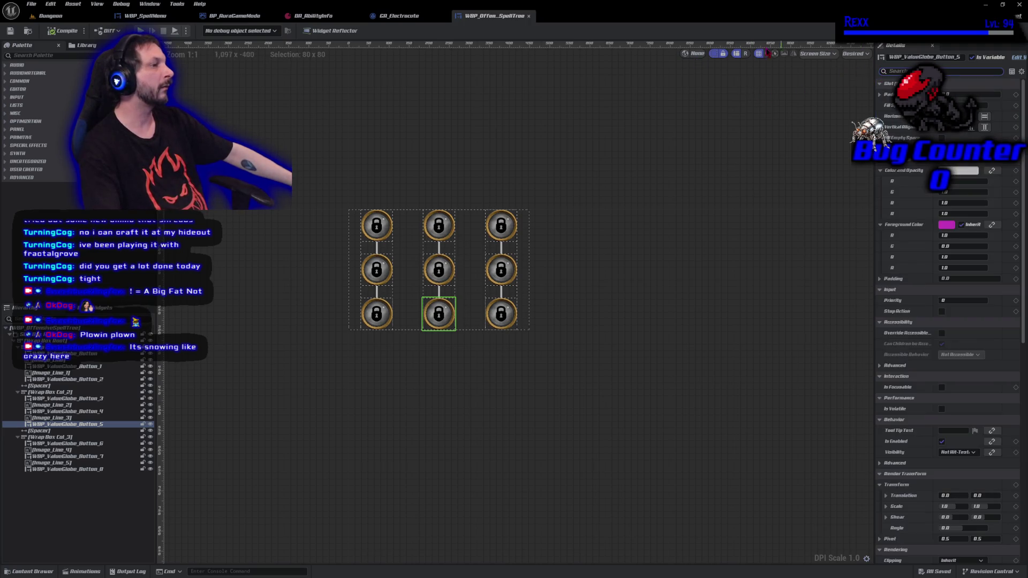
click(299, 16)
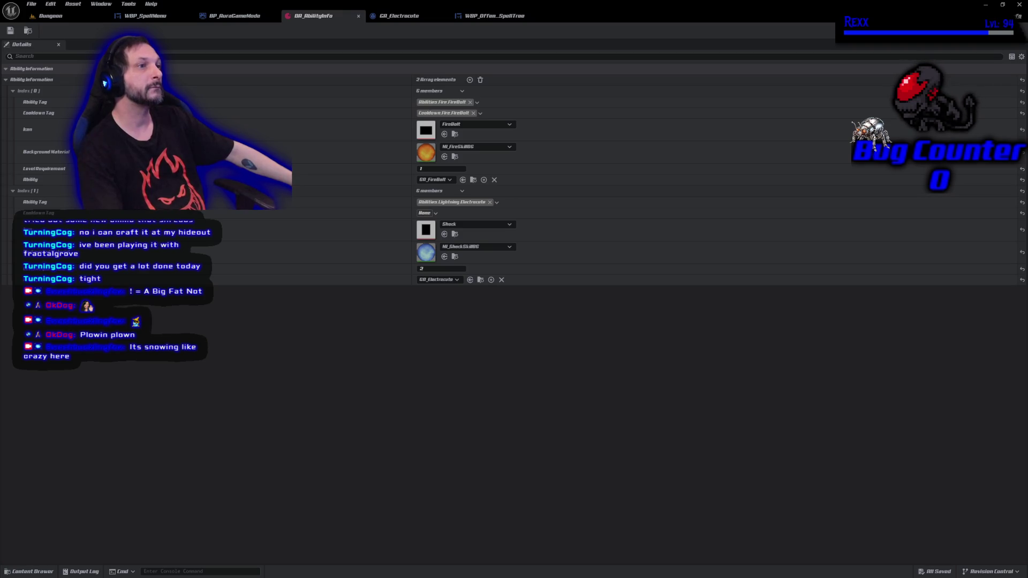
Start playing the Dungeon level and firebolt the goblins and the blue monster.
click(53, 16)
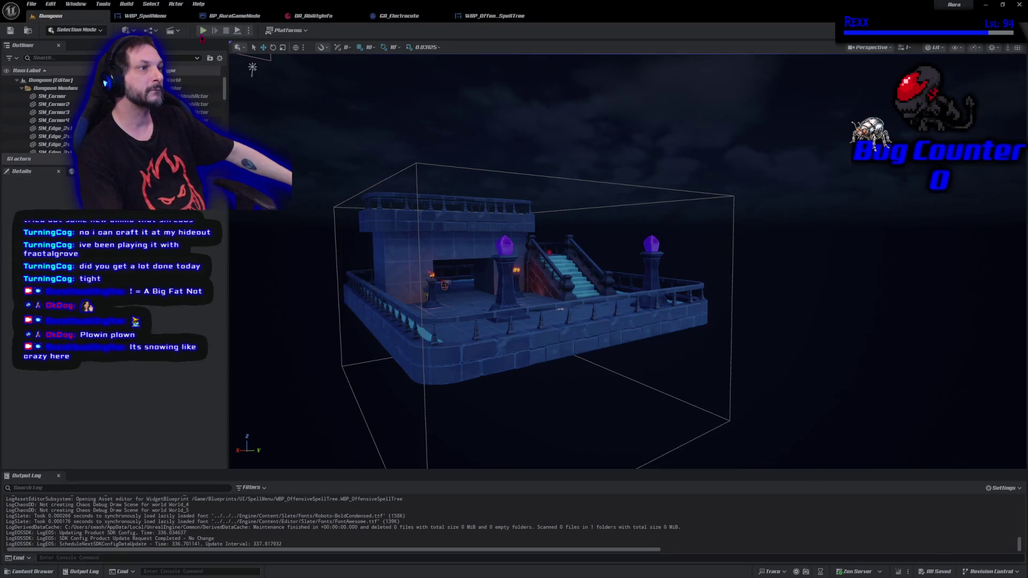
click(203, 30)
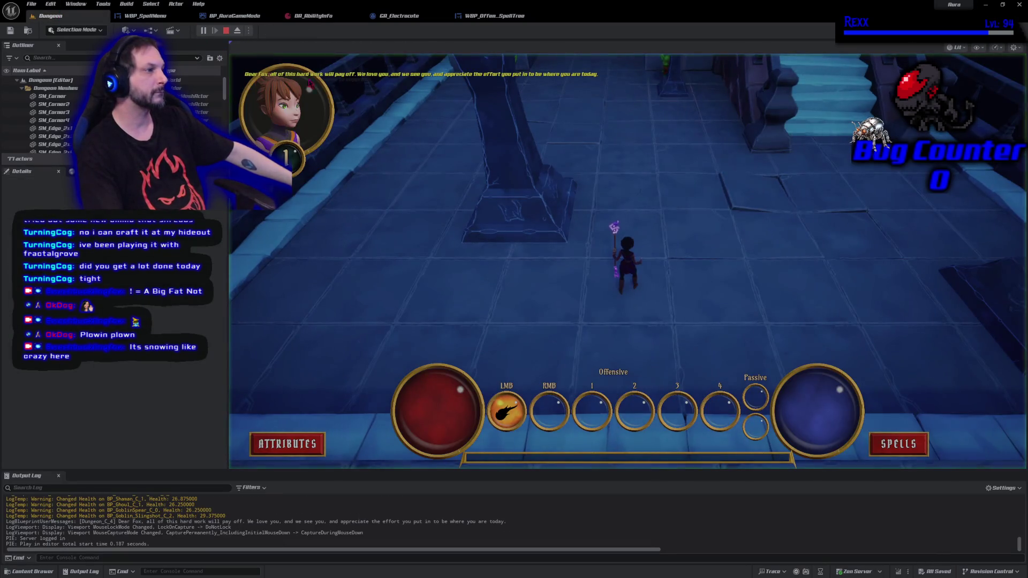
click(699, 99)
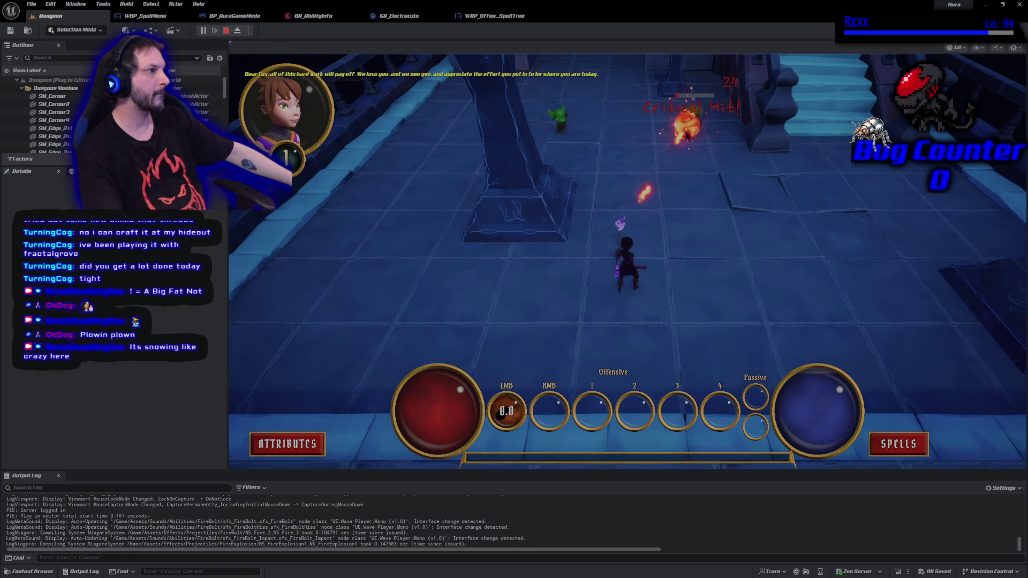
click(573, 162)
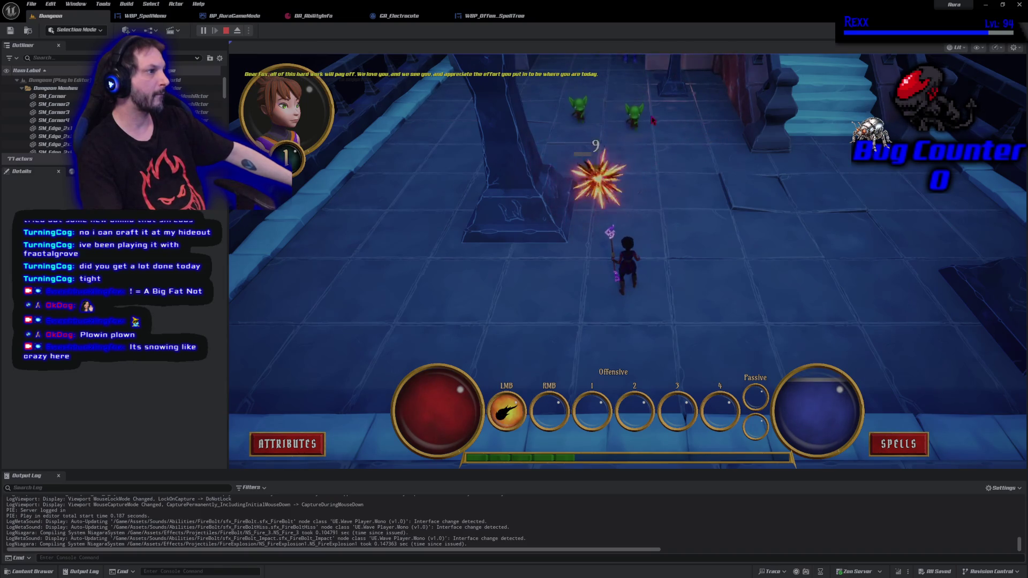
click(633, 144)
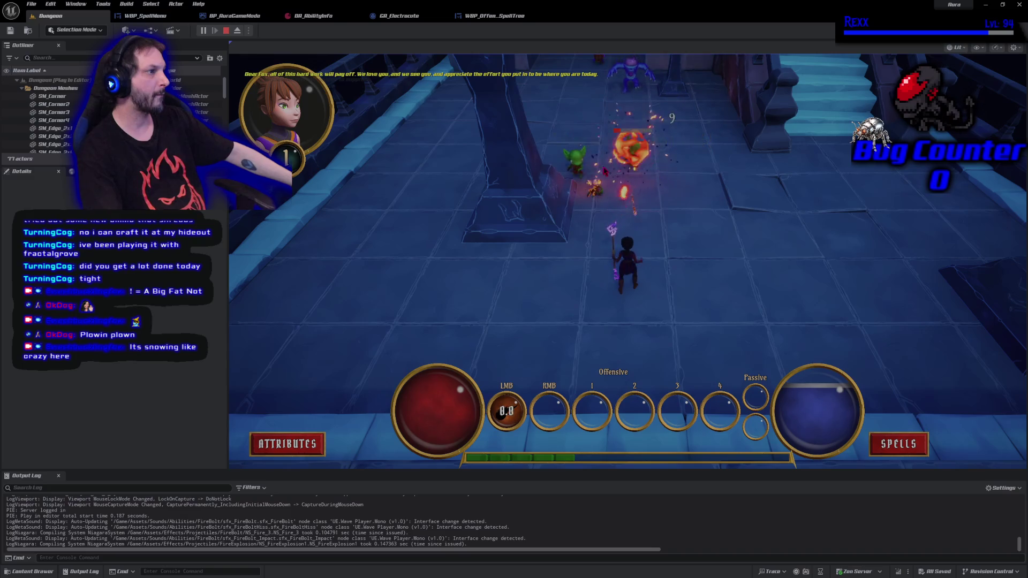
click(594, 161)
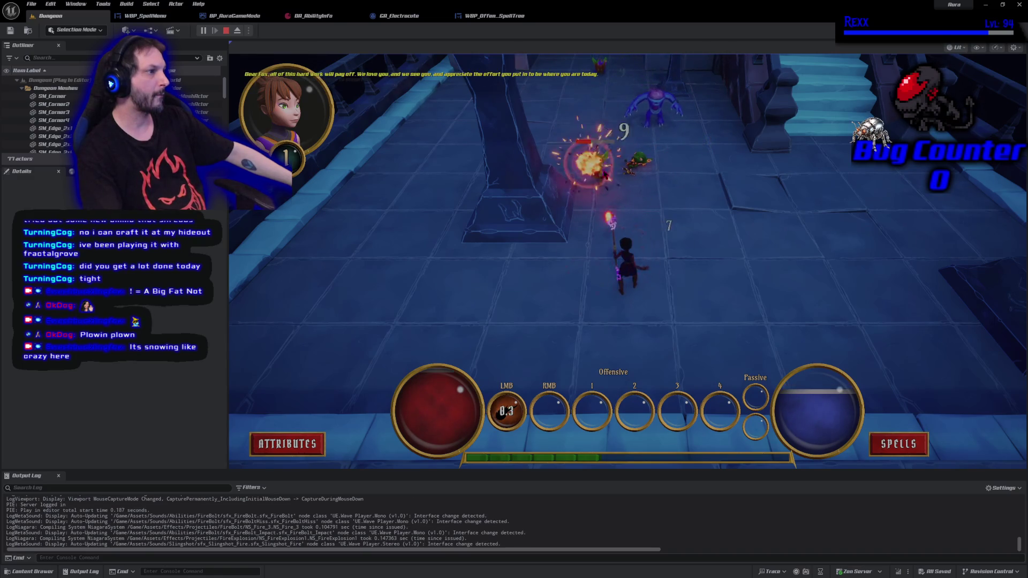
click(664, 158)
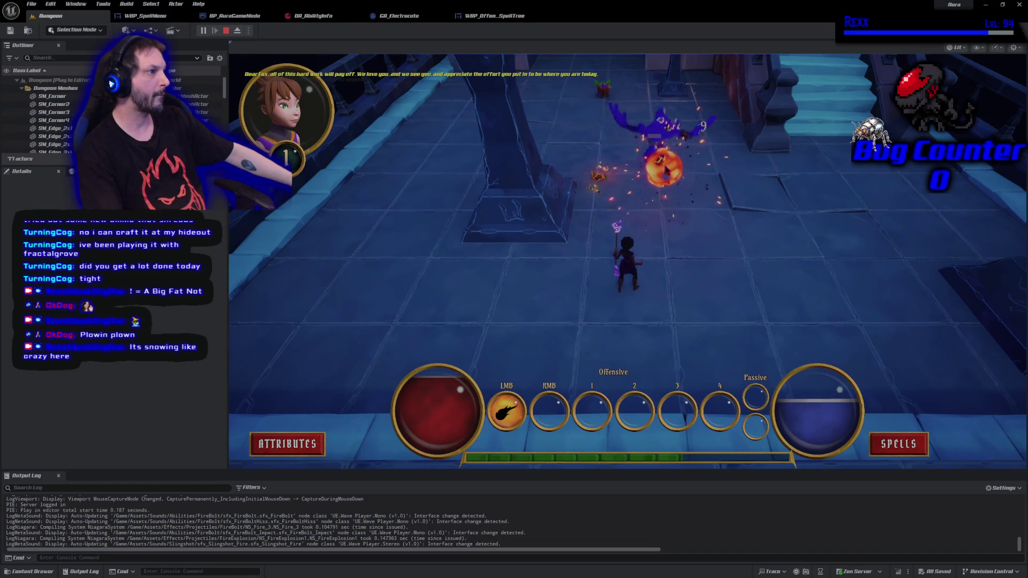
Advance up the corridor and kill the demons by the bridge to reach level 2.
click(616, 146)
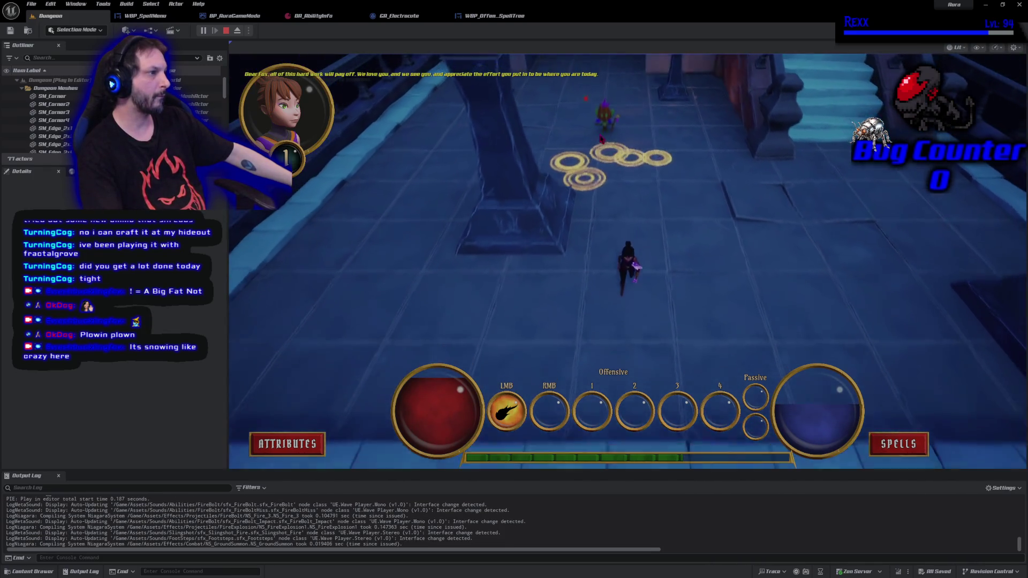
click(605, 120)
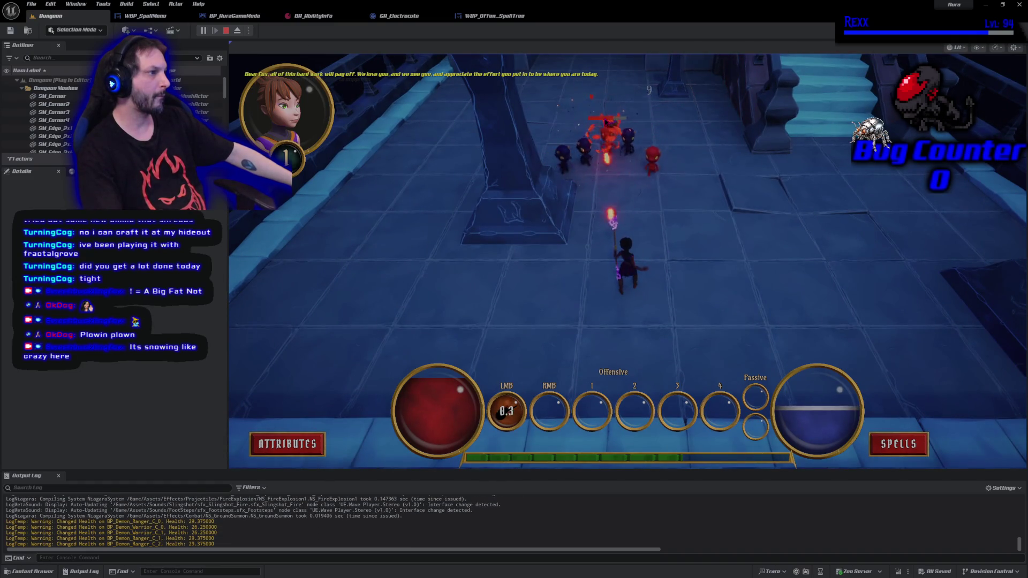
click(748, 165)
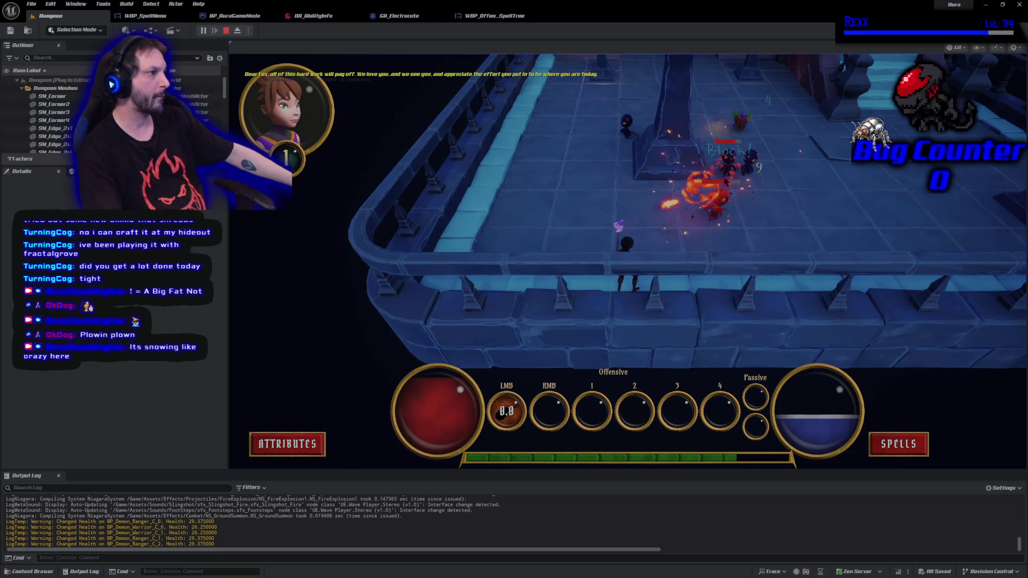
click(669, 171)
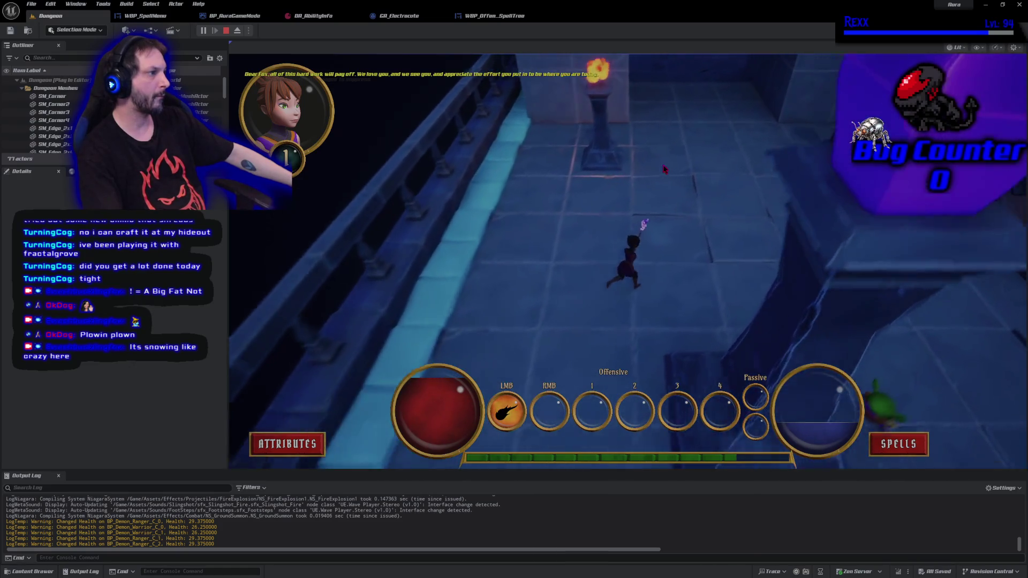
click(399, 241)
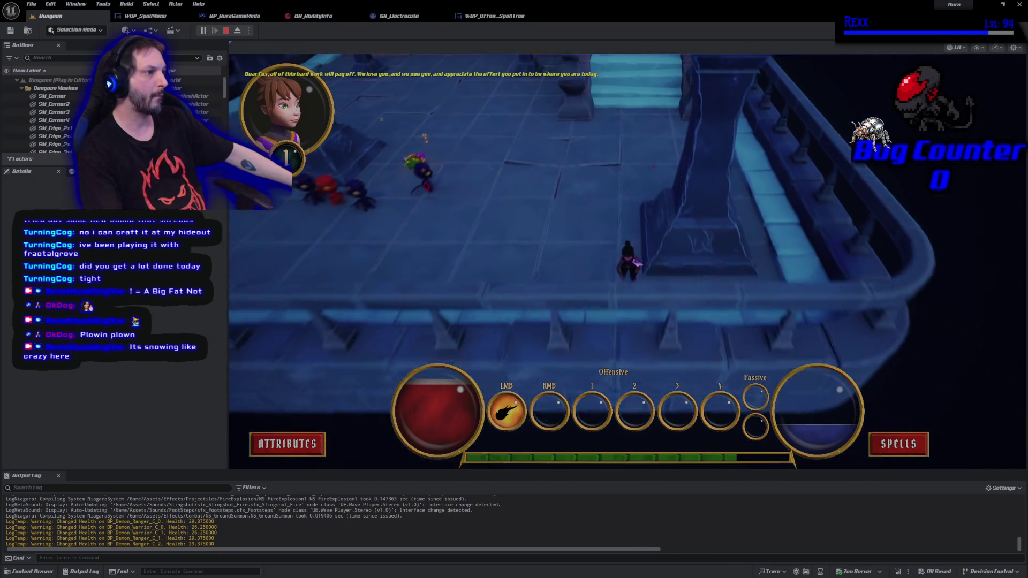
click(435, 176)
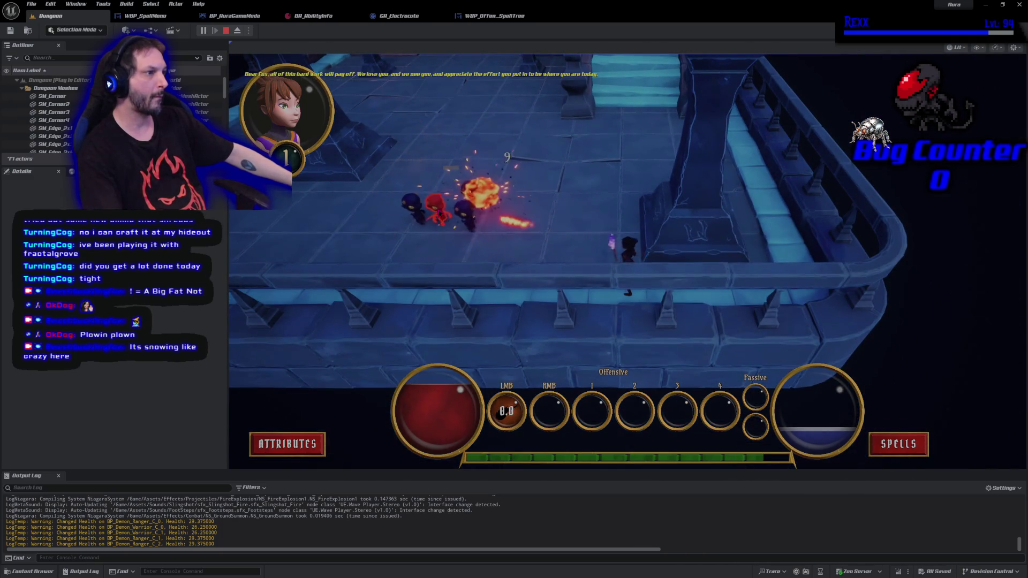
click(439, 213)
click(444, 214)
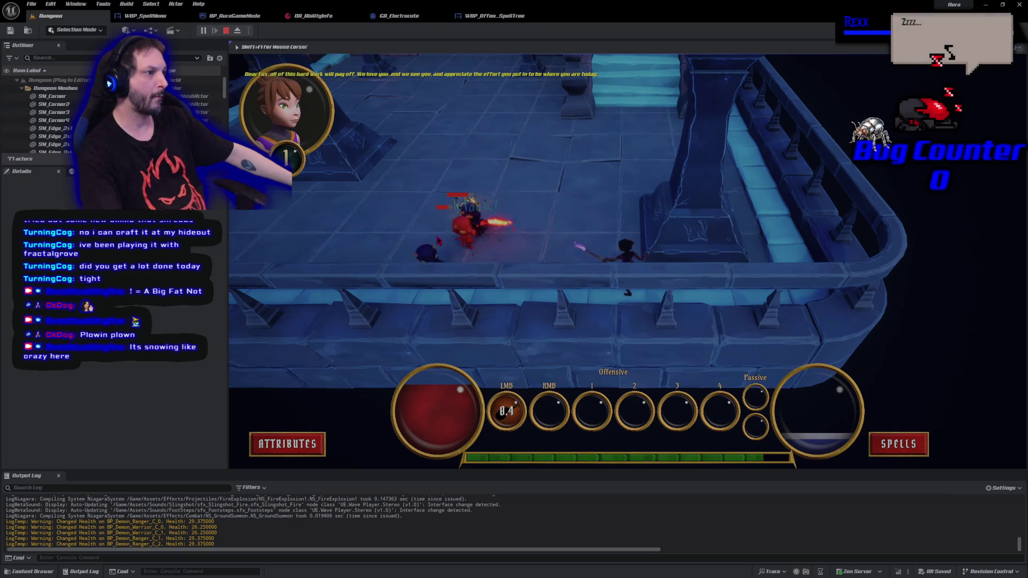
click(471, 225)
Drop into the room below, fire at the lower-right enemy, and open the Abilities menu.
click(666, 303)
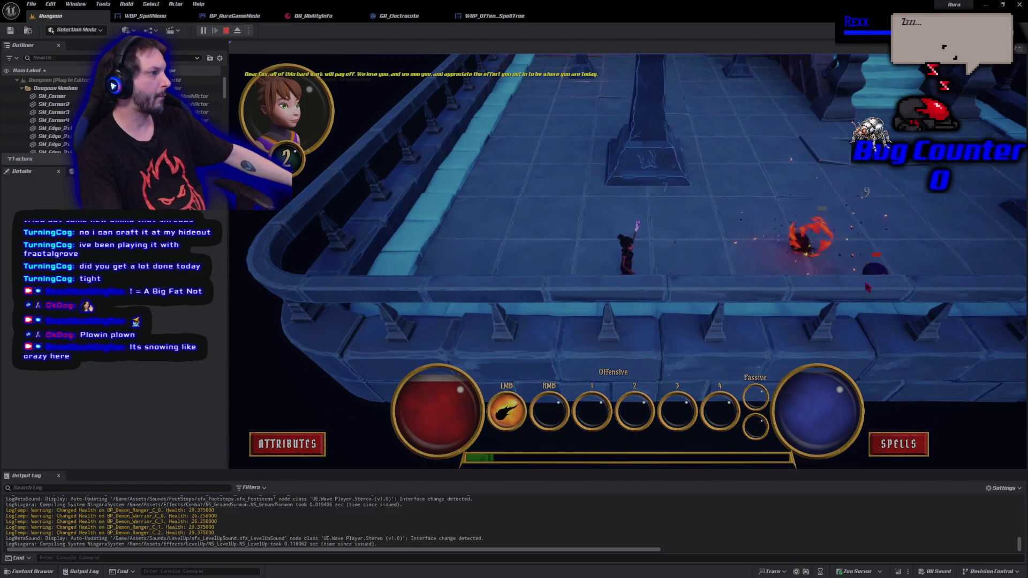
click(905, 410)
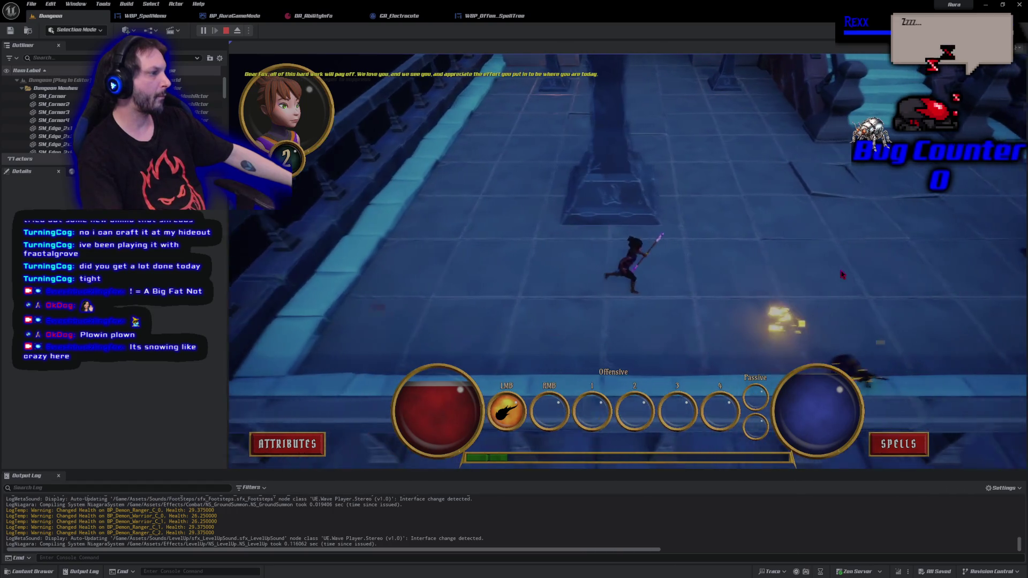
click(891, 442)
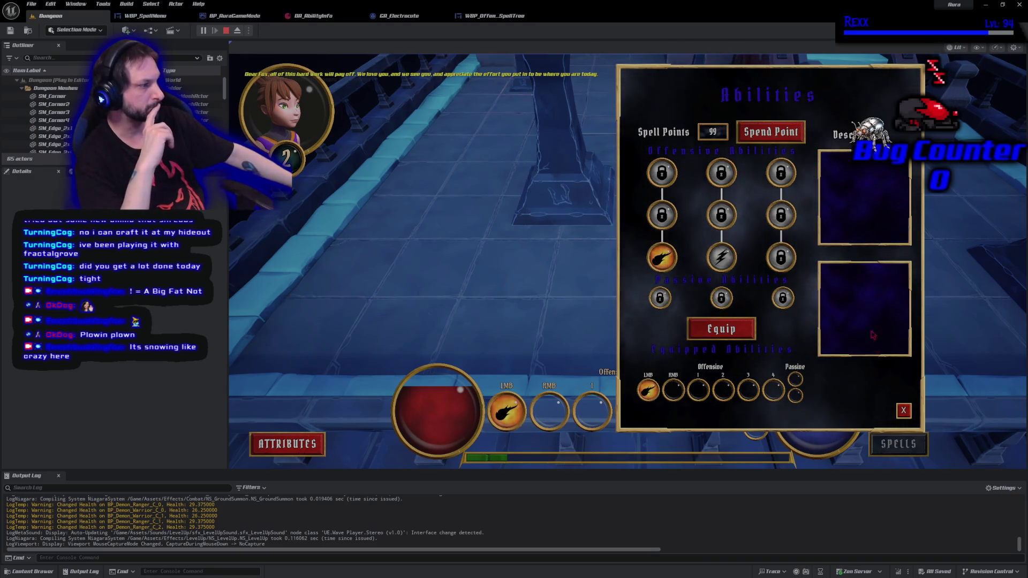
Recheck the Abilities menu, switch the game view to full screen with F11, and reopen it.
click(904, 411)
click(889, 453)
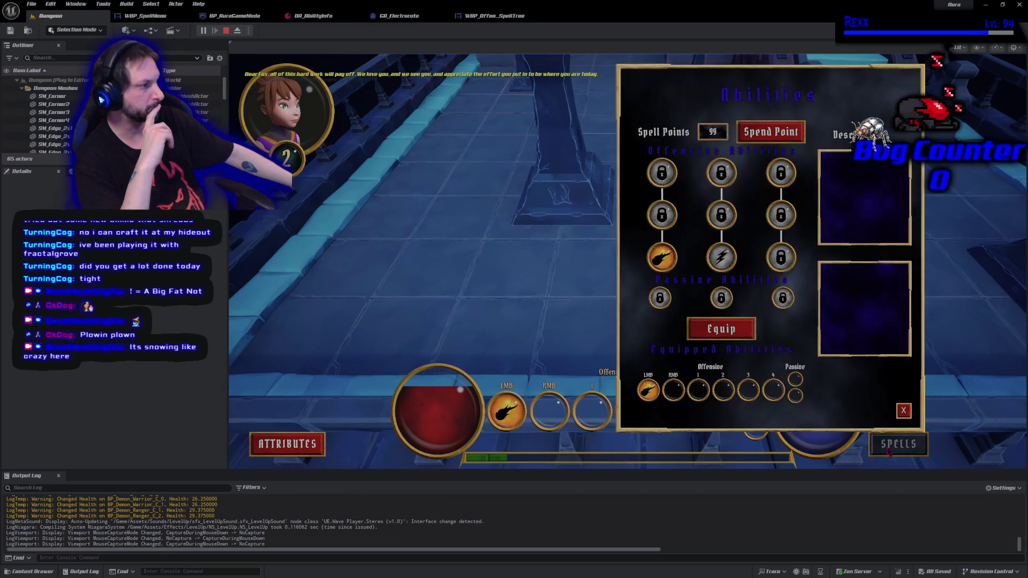
click(907, 411)
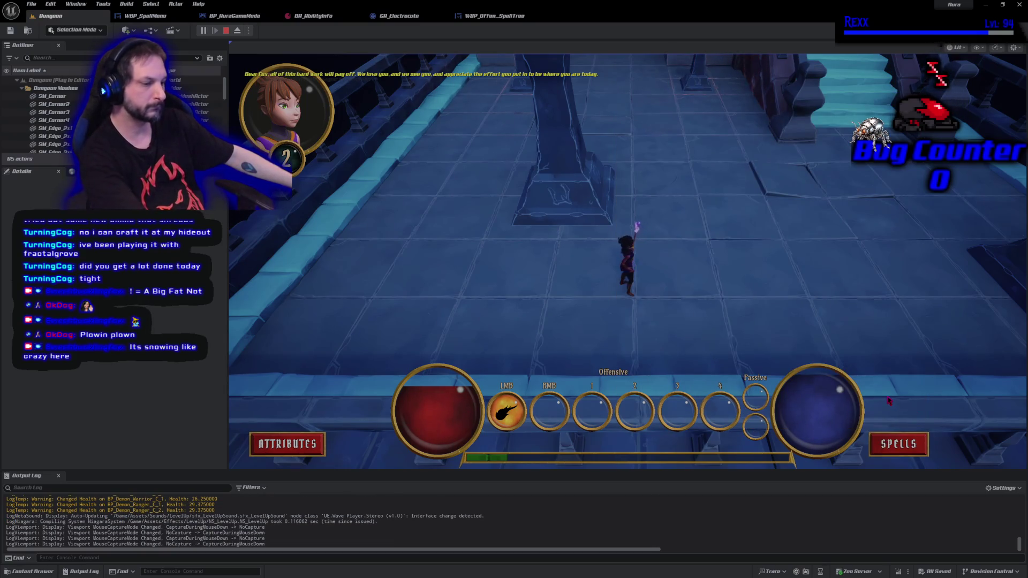
key(F11)
click(932, 543)
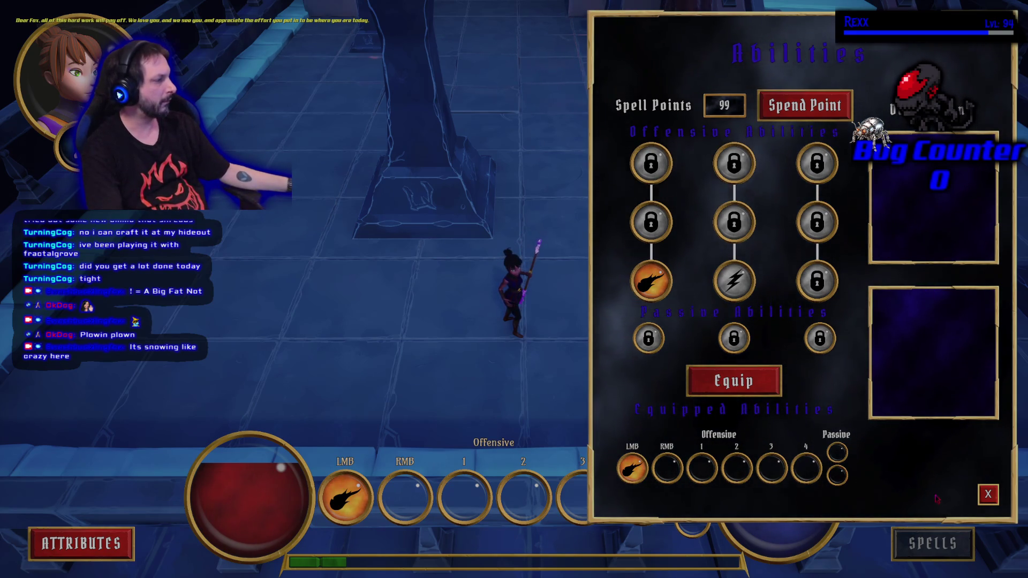
Close the Abilities menu to reveal the dungeon HUD with only FireBolt equipped.
click(988, 496)
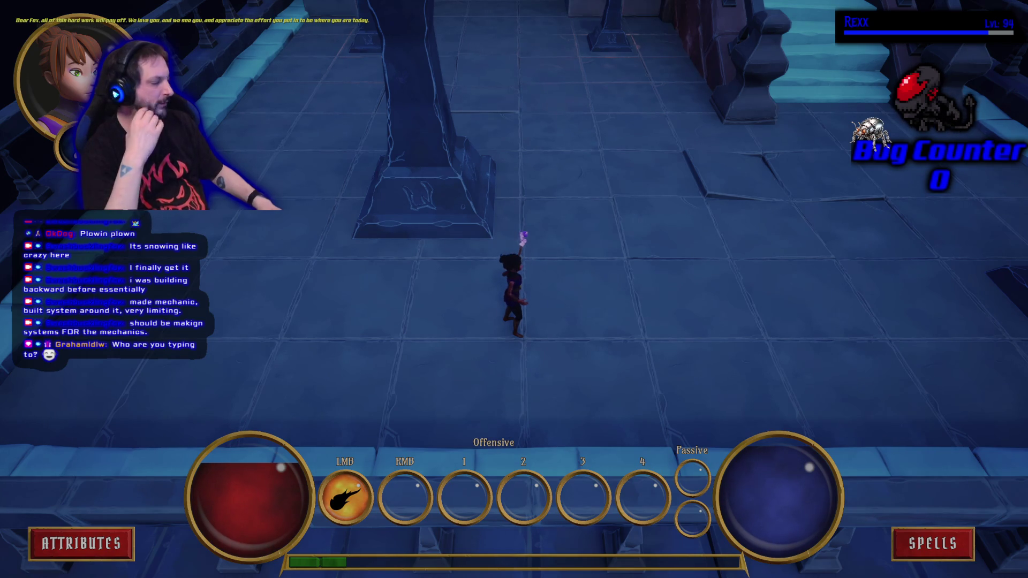
Run the character left, then stop Play-In-Editor with Esc.
key(a)
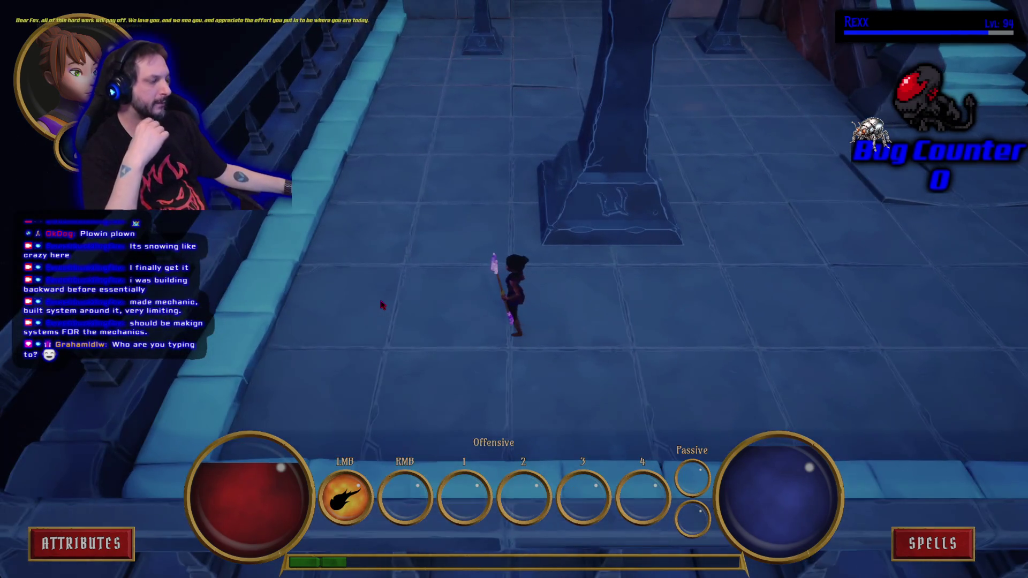
key(Escape)
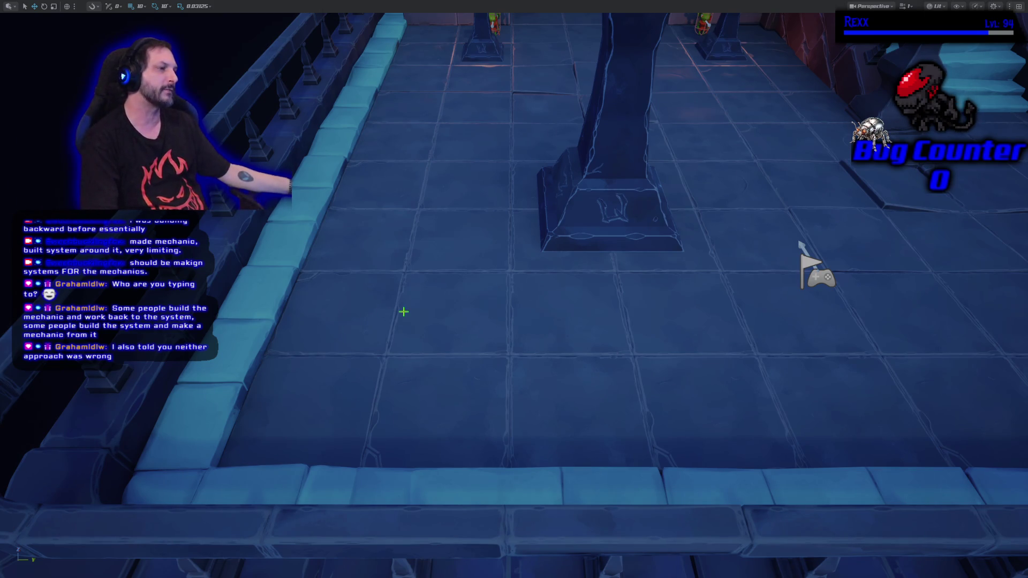
Pull the camera back, exit immersive viewport with F11, and start a new play session with Alt+P.
scroll(405, 315, down, 5)
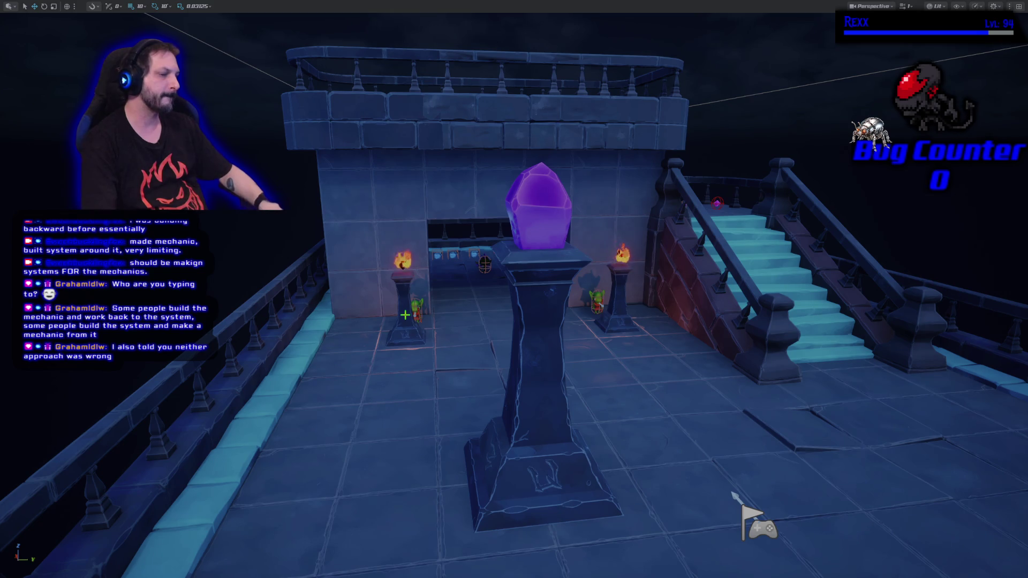
key(F11)
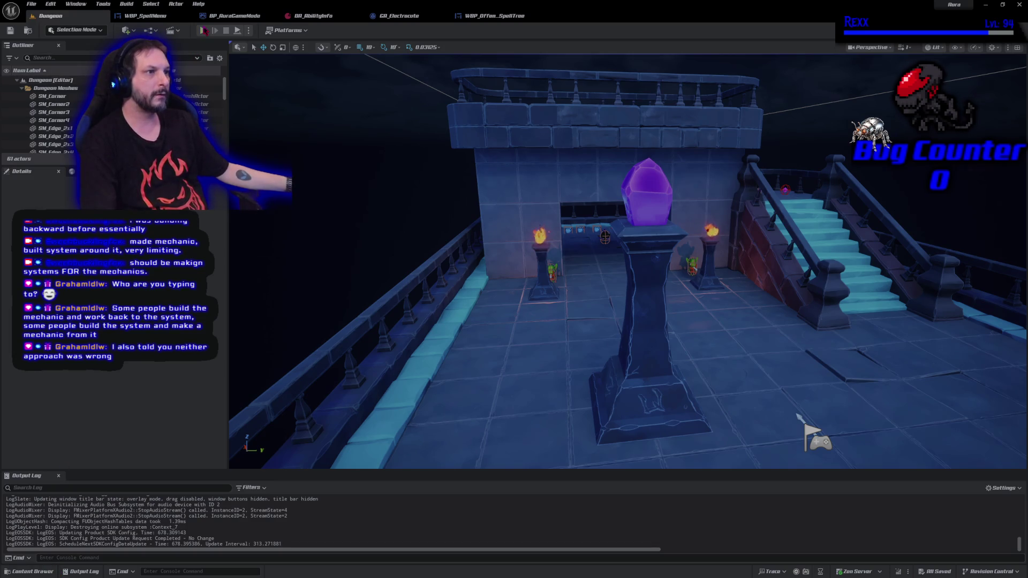
key(alt+p)
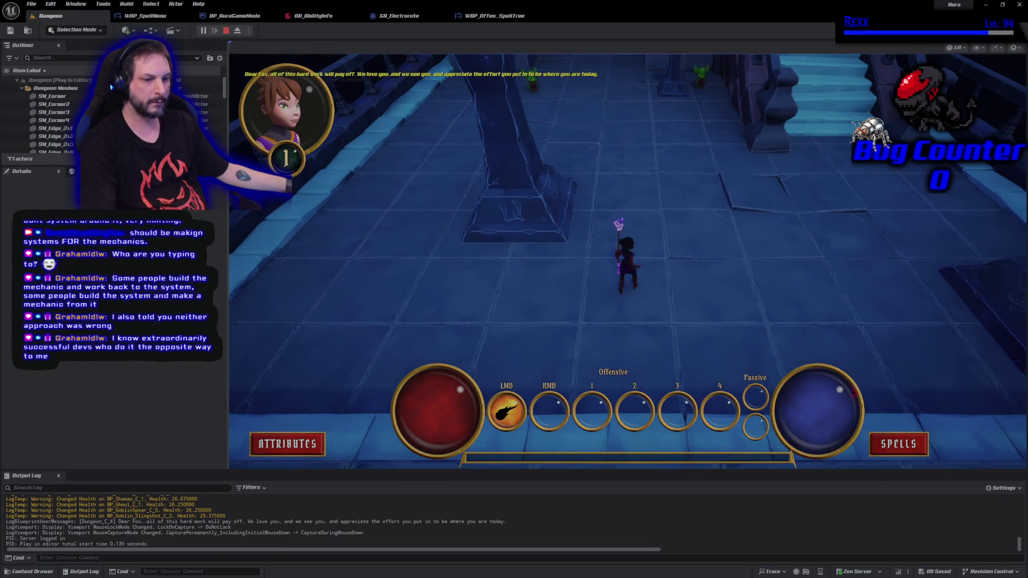
click(898, 444)
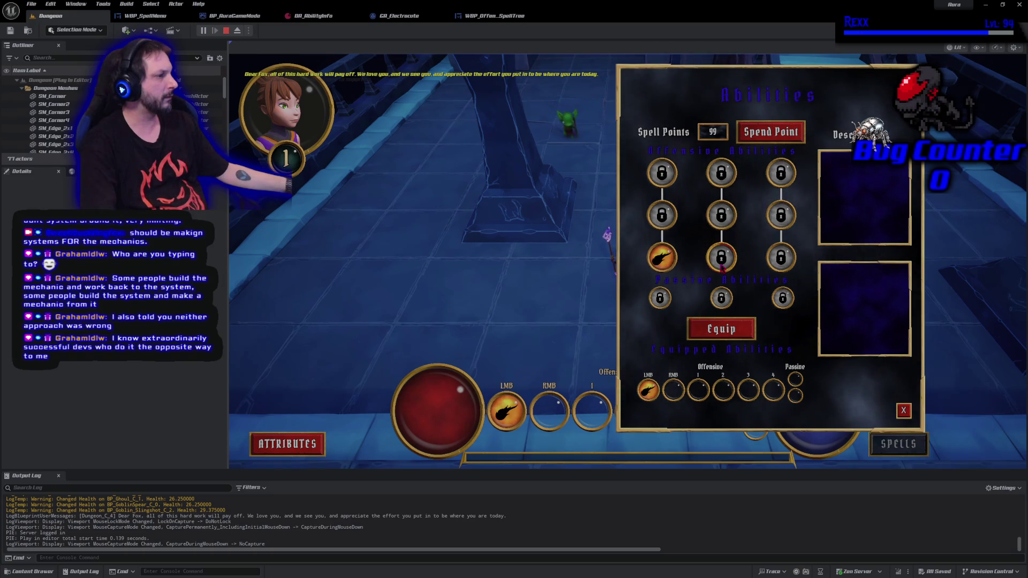
click(903, 410)
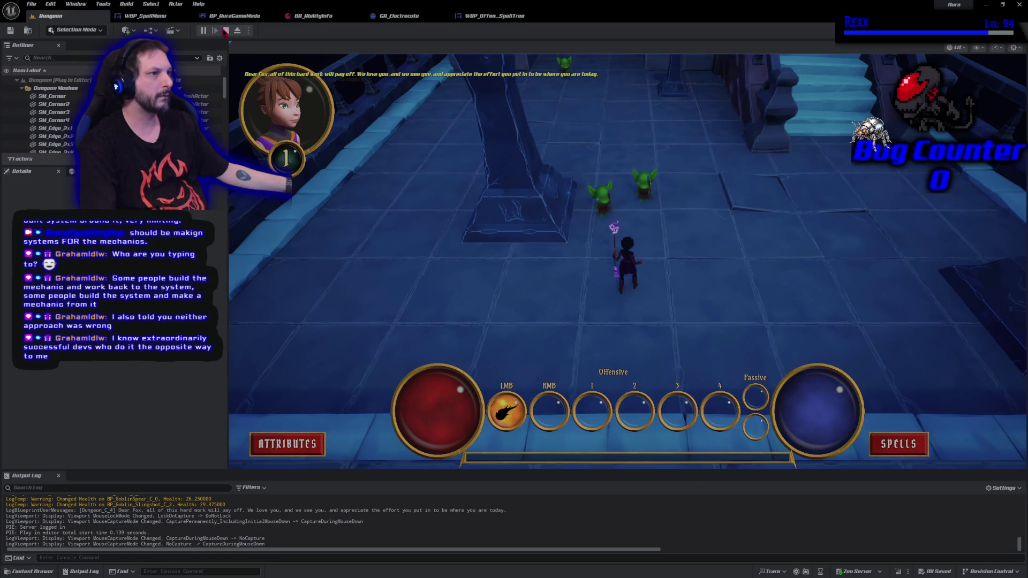
click(226, 30)
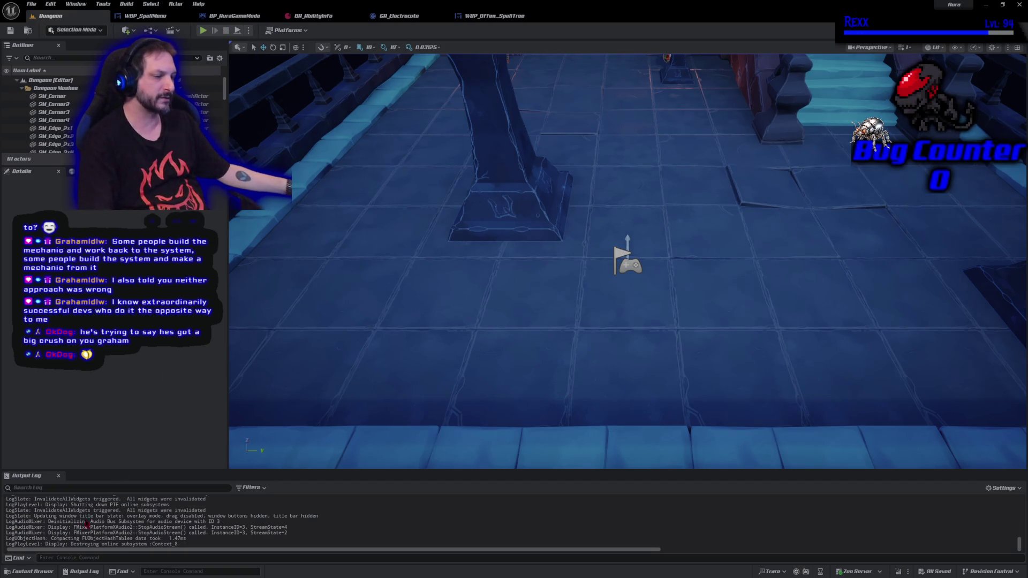
Start play again and firebolt the goblins near the start.
click(207, 30)
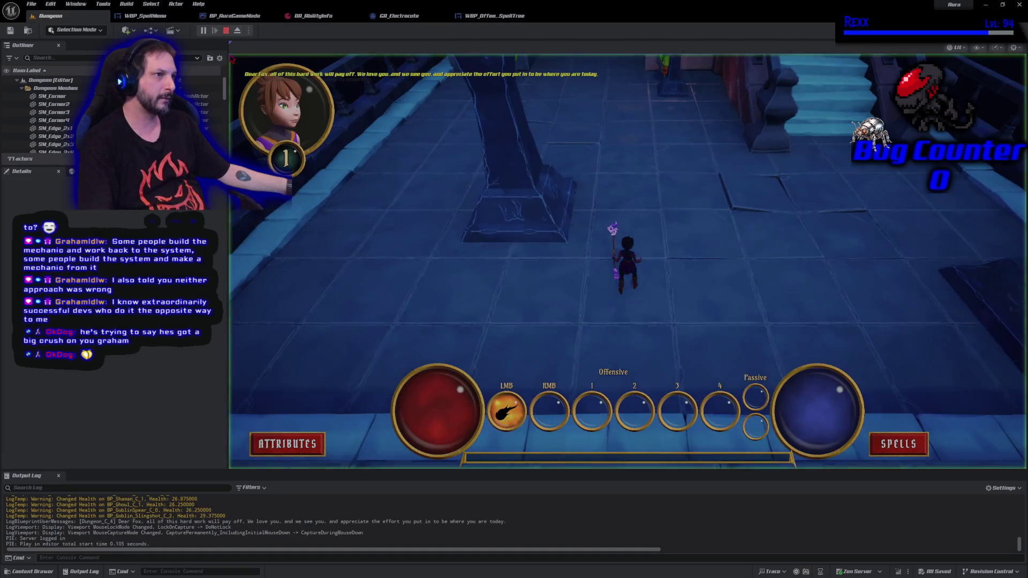
click(691, 112)
click(691, 112)
click(677, 129)
click(601, 201)
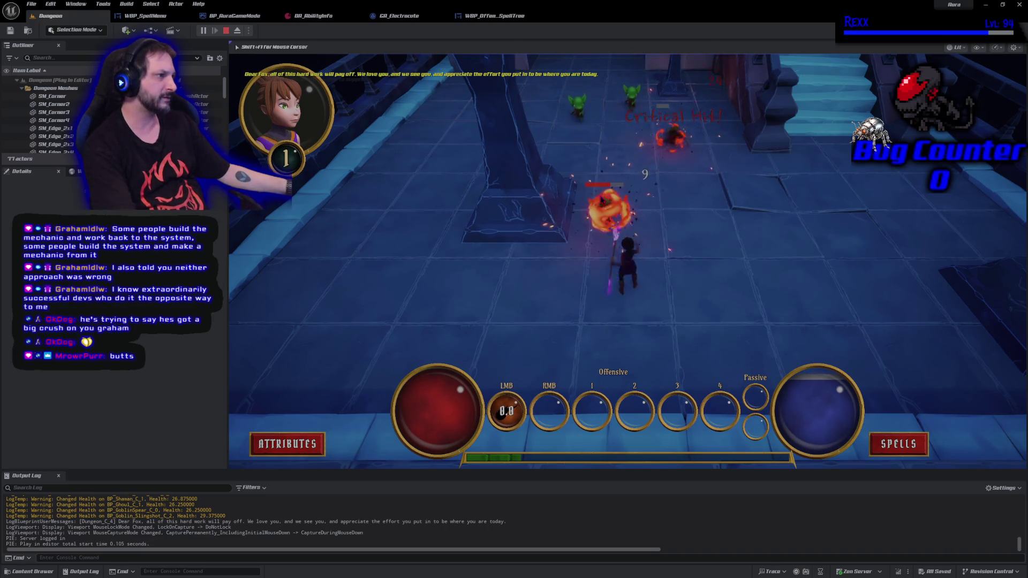
click(602, 201)
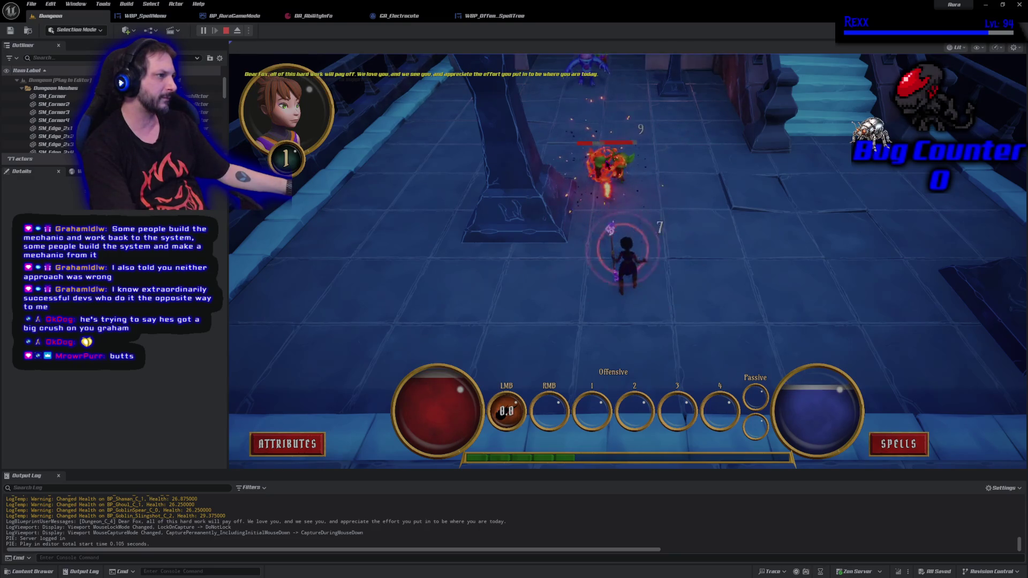
click(608, 162)
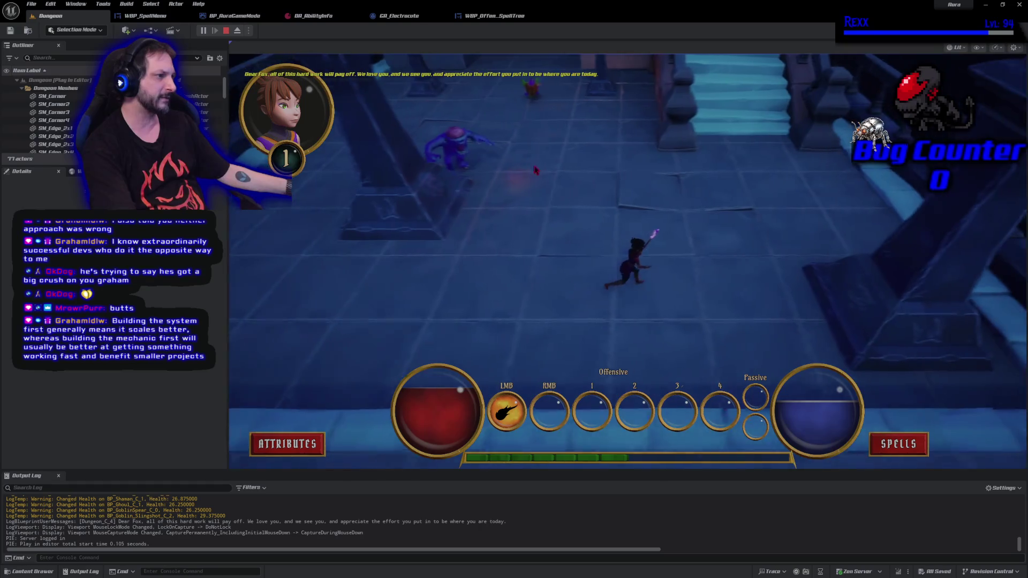
Hit the red-outlined enemy, fire bolts at the demons, then retreat onto the light-blue walkway.
click(410, 177)
click(415, 173)
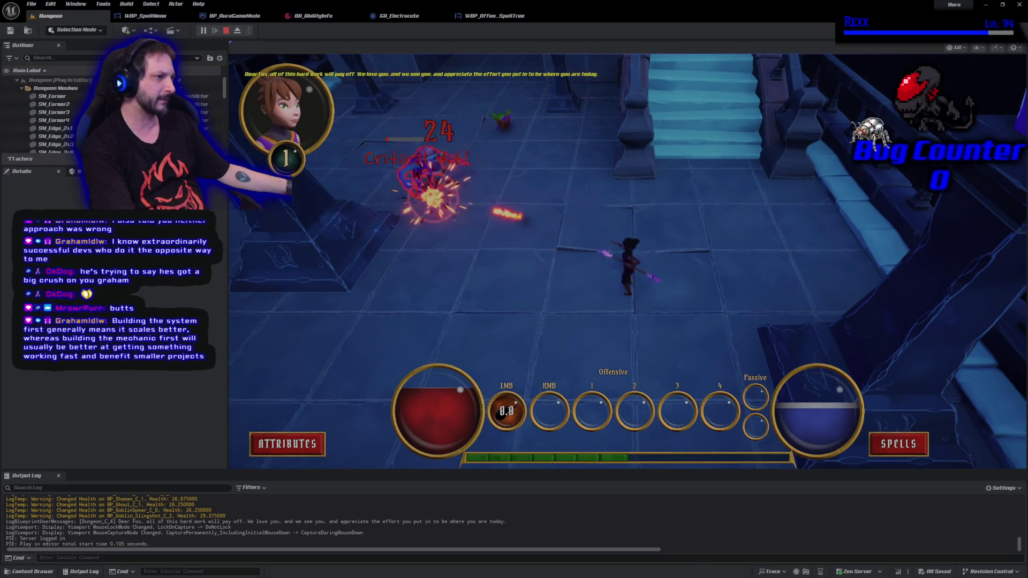
click(417, 174)
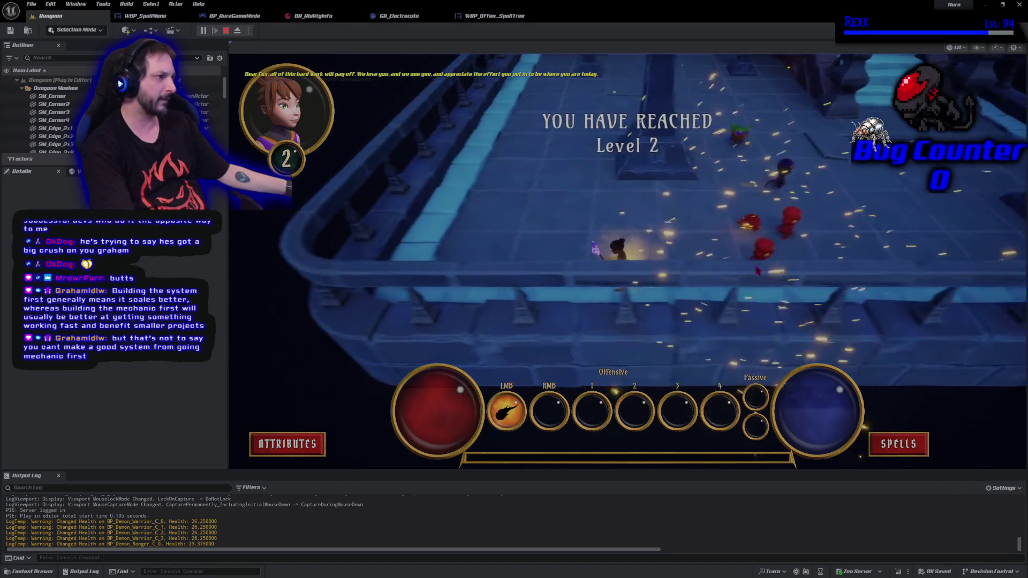
click(834, 278)
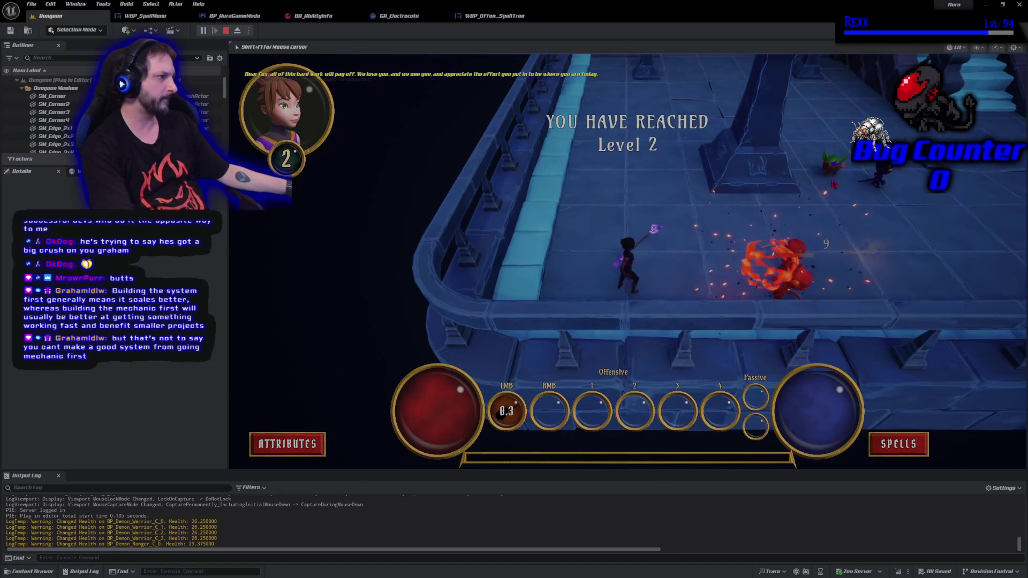
click(763, 276)
click(763, 276)
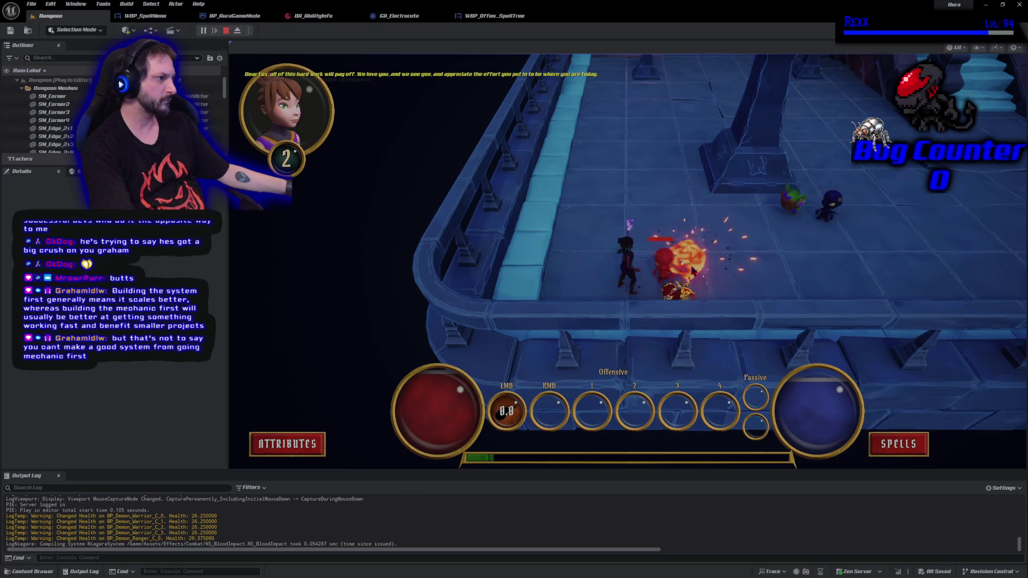
click(733, 236)
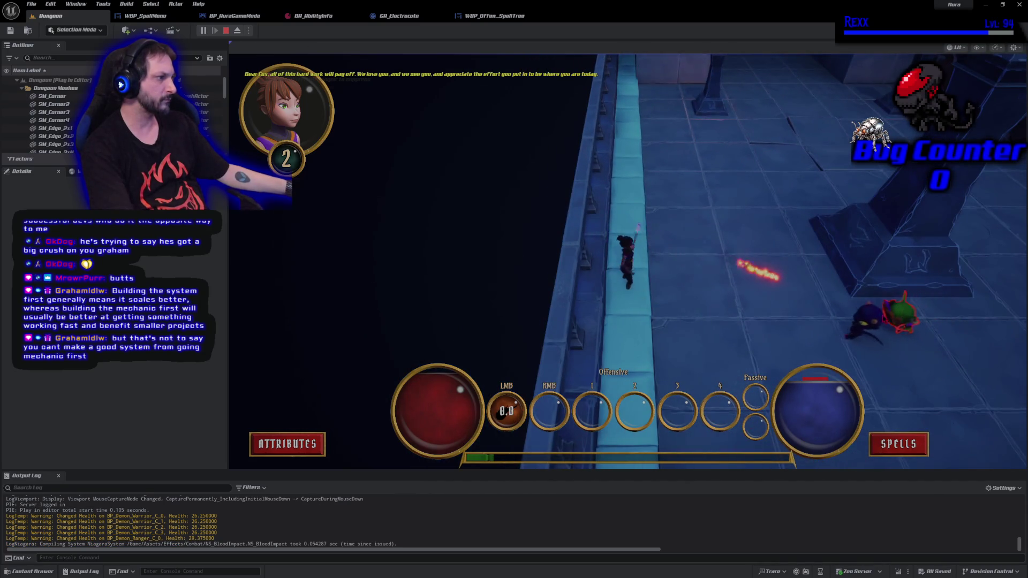
Turn to fire at the pursuing demons, then run up the walkway into the room.
click(881, 308)
click(873, 300)
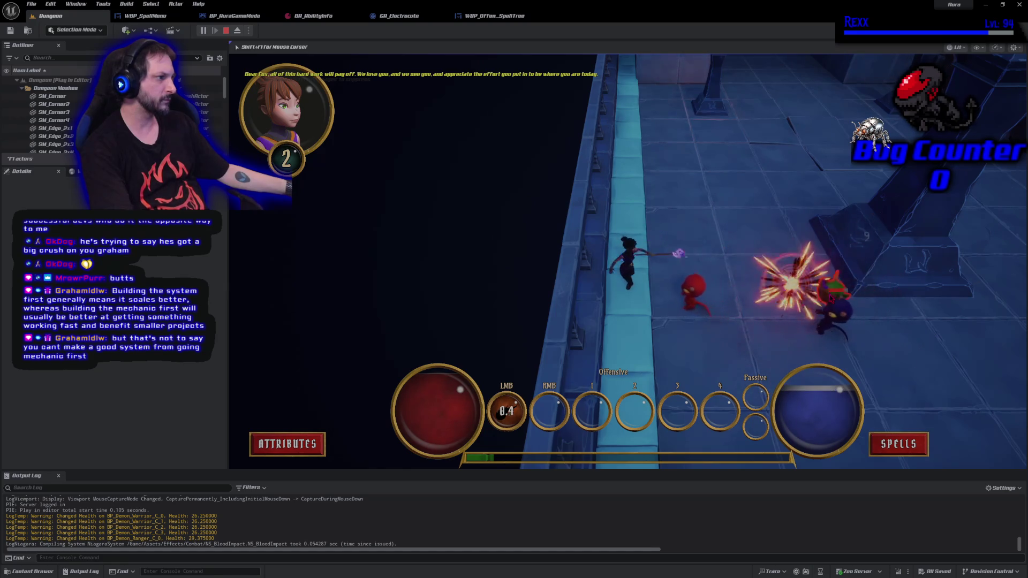
click(669, 160)
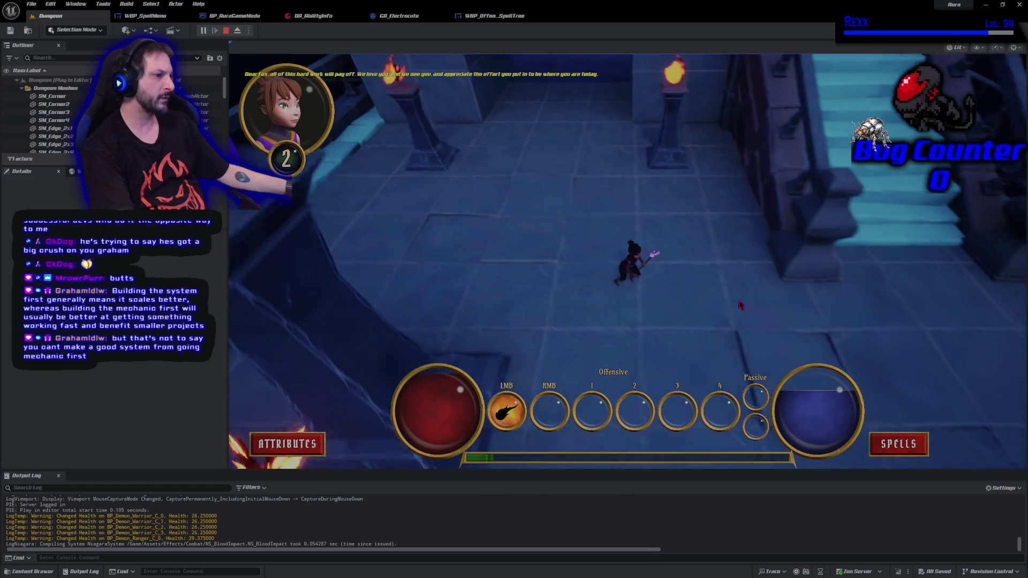
click(739, 305)
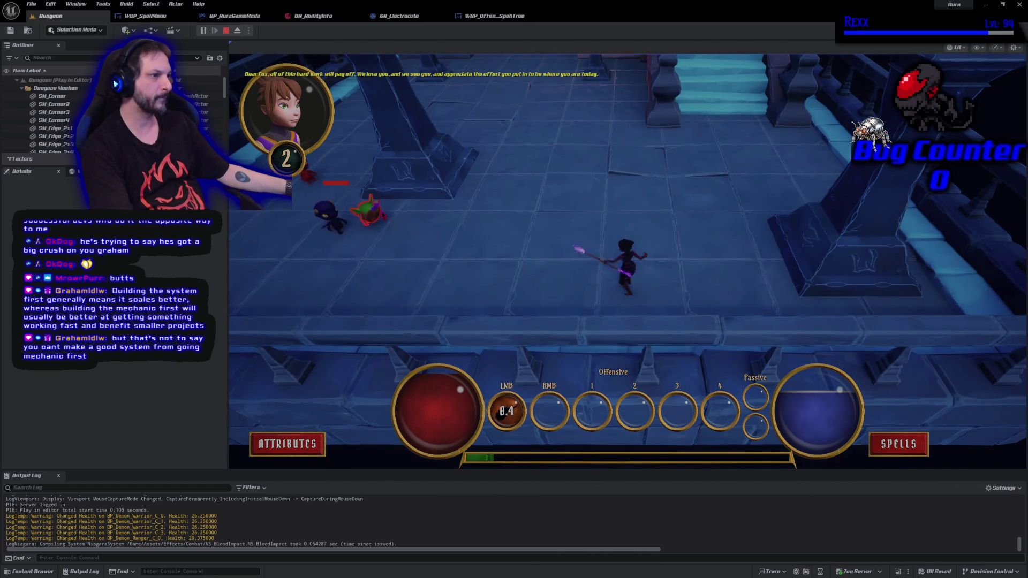
Kill the demon on the left to reach level 2 and open the Abilities menu.
click(398, 218)
click(380, 213)
click(379, 213)
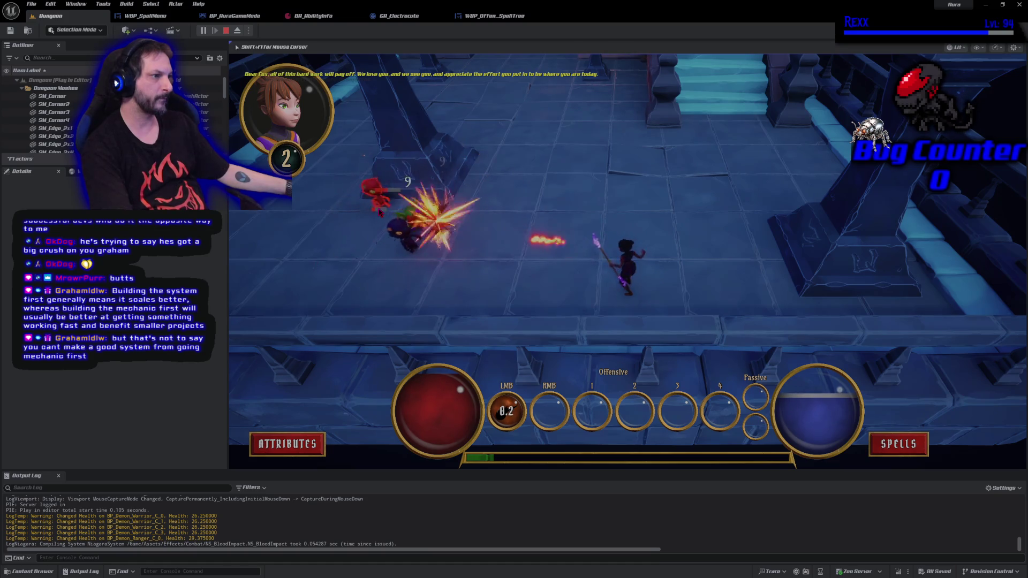
click(378, 211)
click(403, 228)
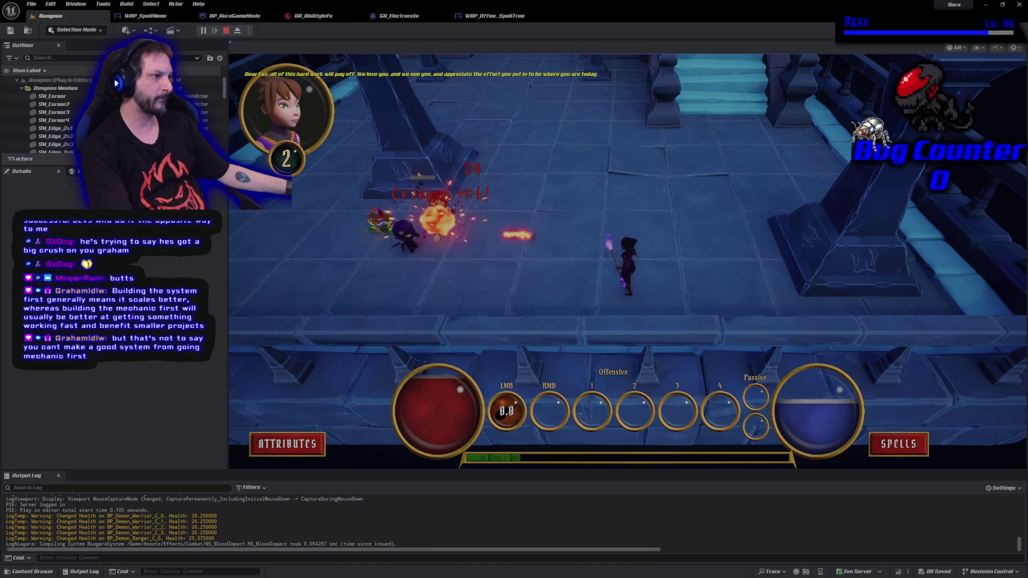
click(406, 232)
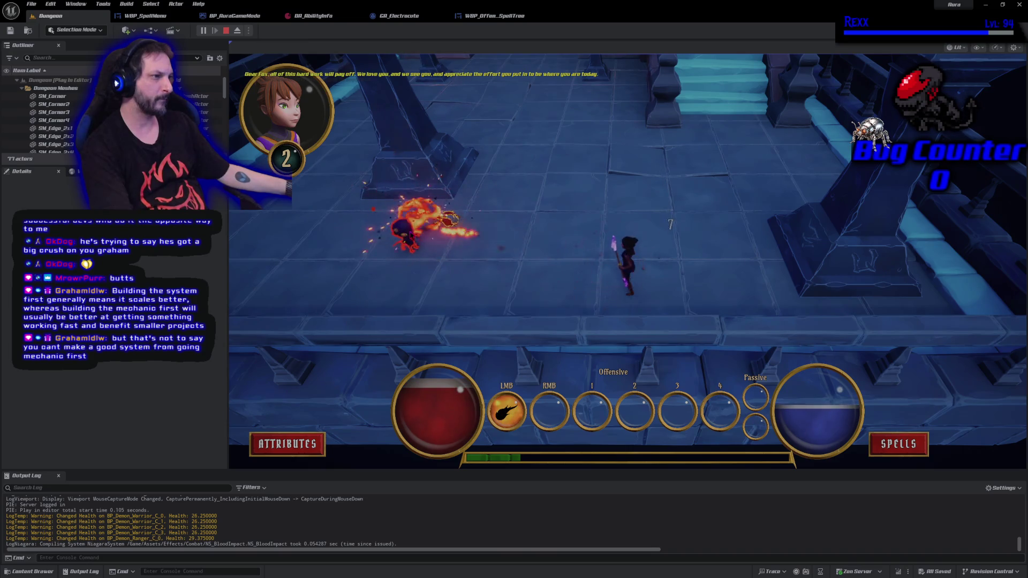
click(410, 234)
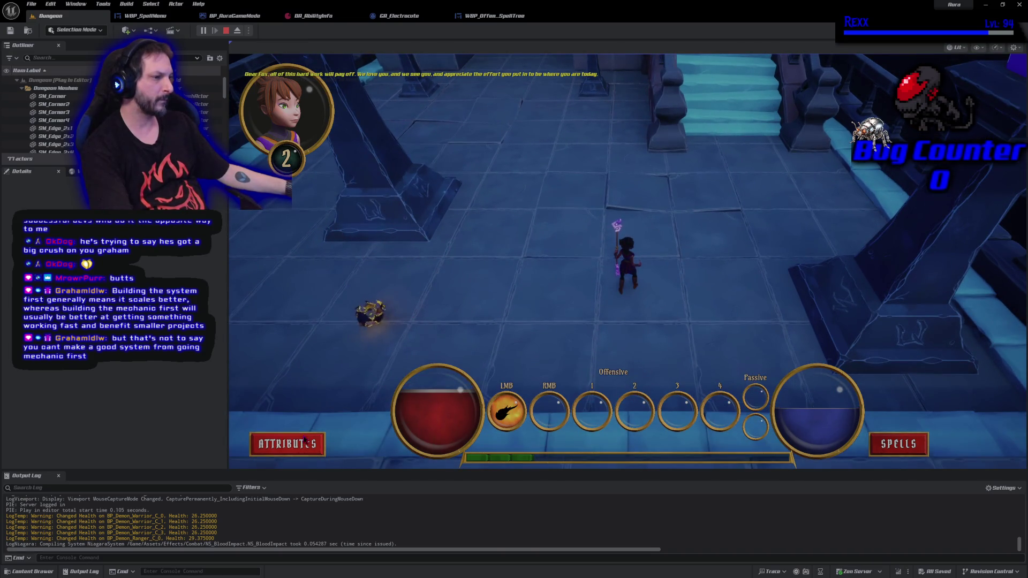
click(898, 444)
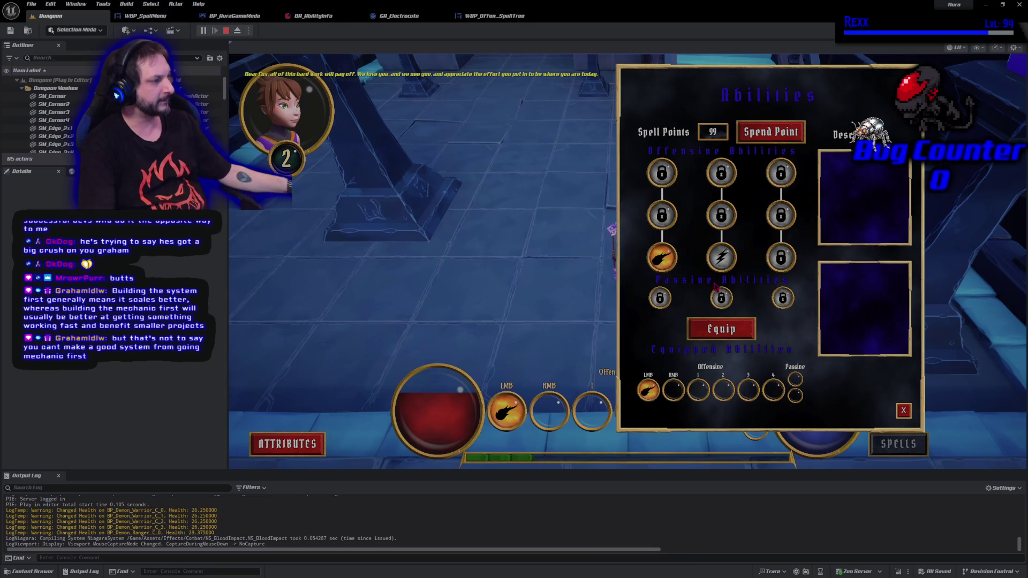
Open the Attributes menu beside Abilities to compare, then stop the play session.
click(309, 446)
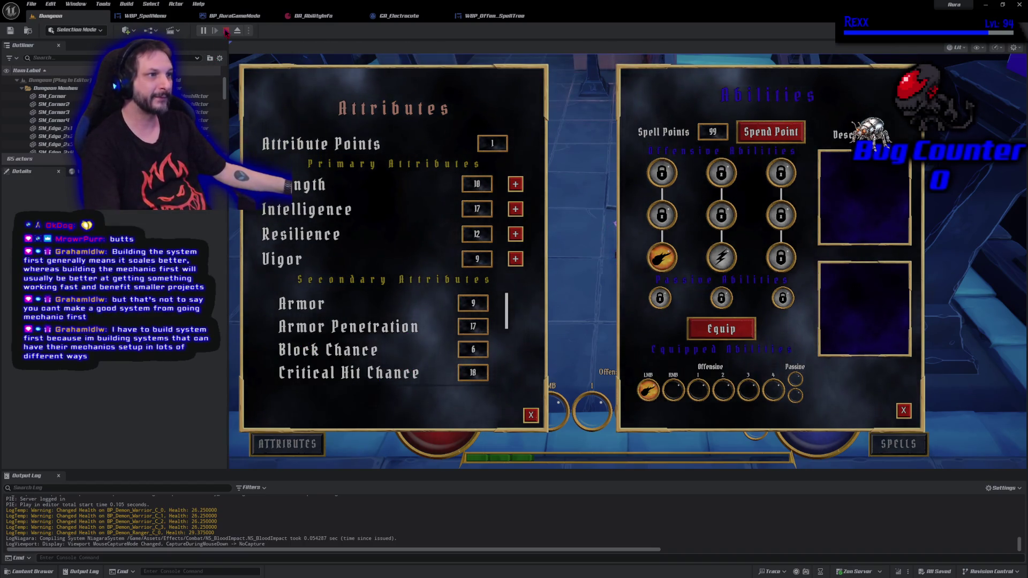
click(226, 31)
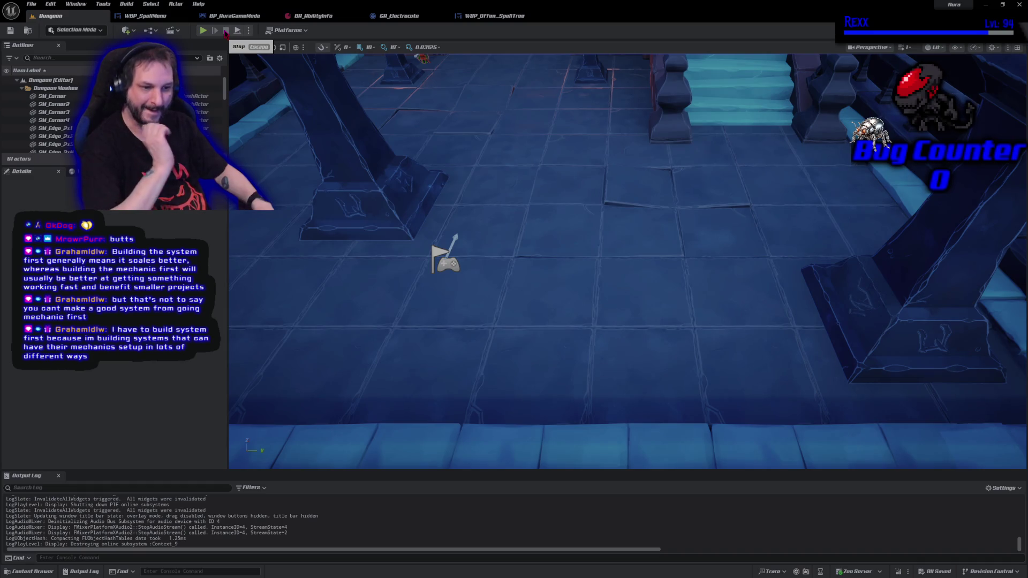
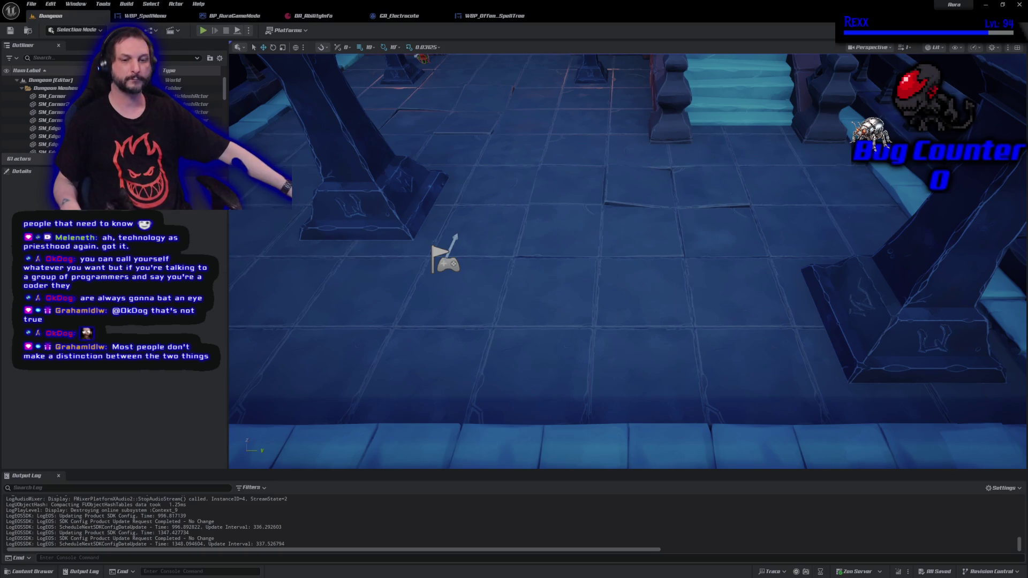
Commit the five changed files to Development with the summary 'Updating Status in the Spell Menu'.
key(alt+Tab)
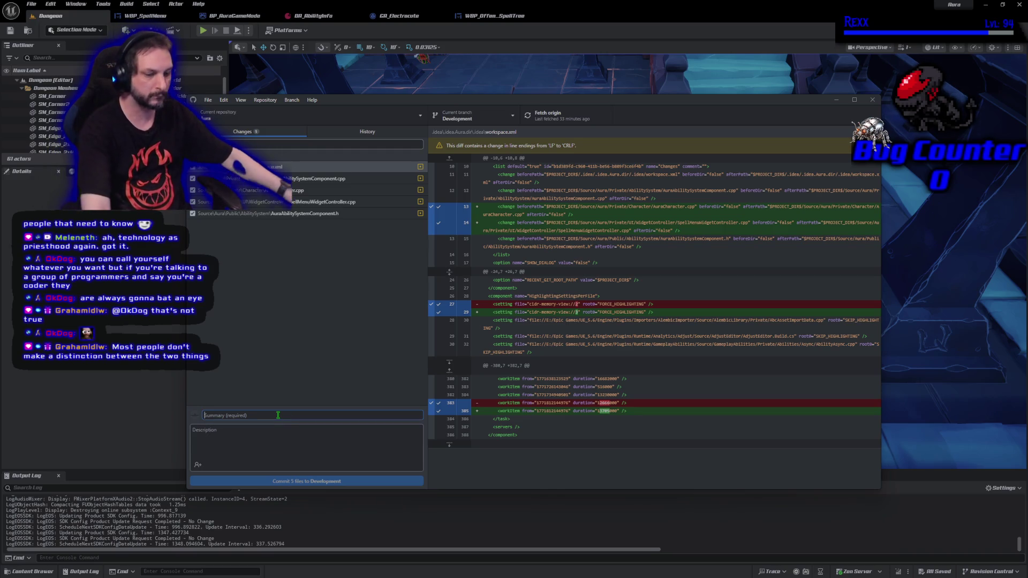
text(Updating Status in the Spell Menu)
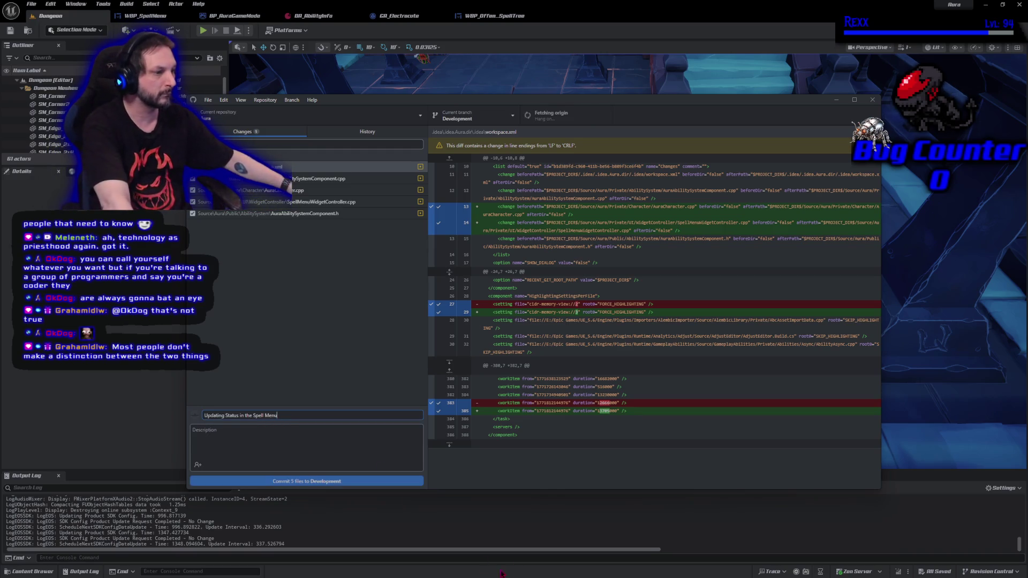
click(346, 482)
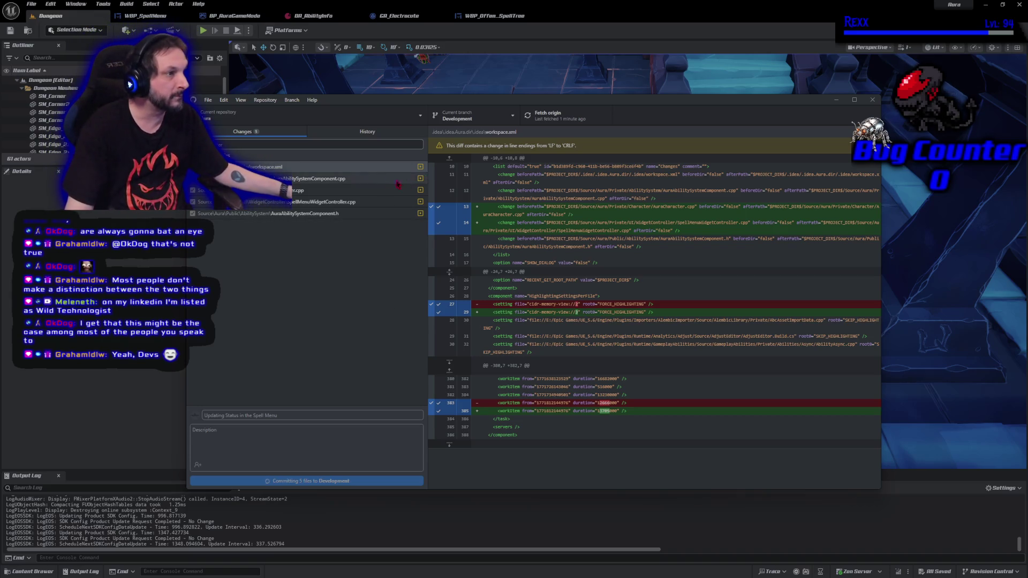
click(359, 135)
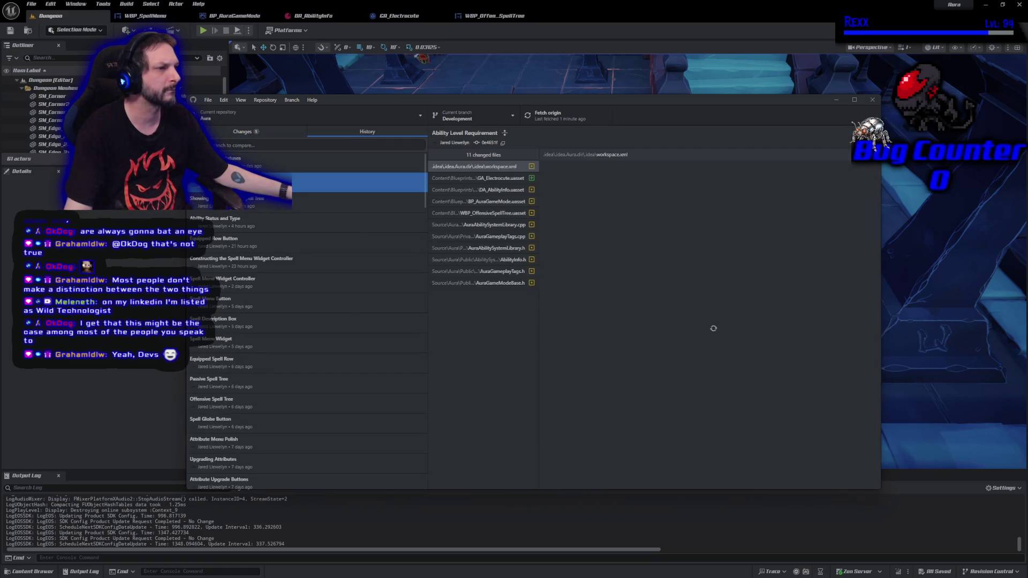
Review the latest commit's diffs for AuraCharacter.cpp, SpellMenuWidgetController.cpp and AuraAbilitySystemComponent.h.
click(246, 132)
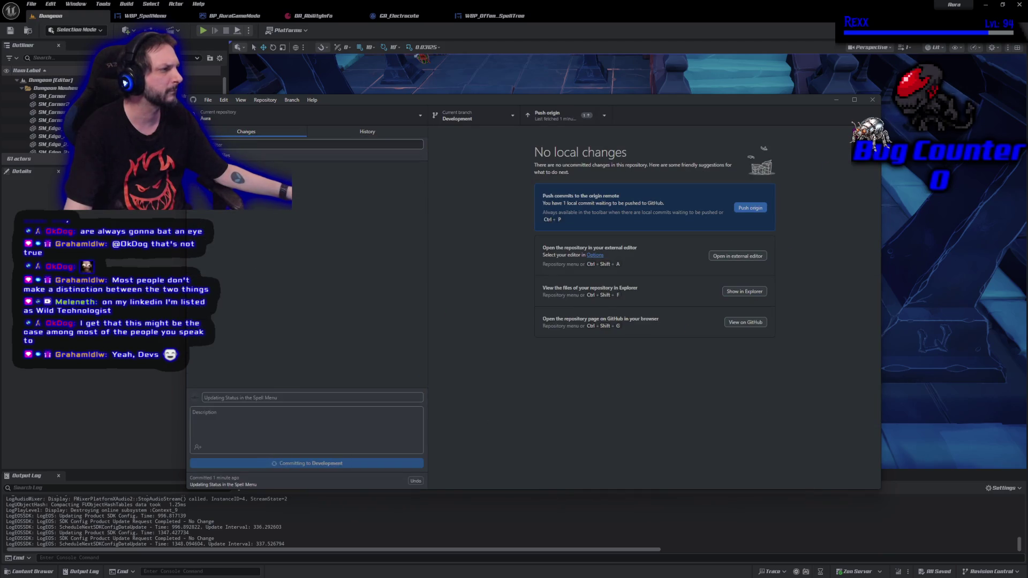
click(872, 100)
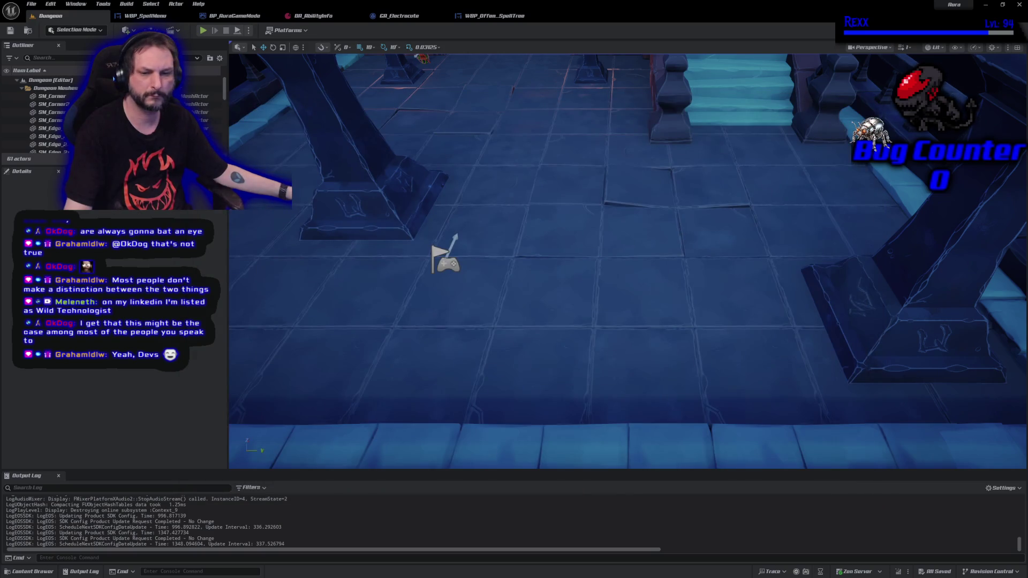
key(alt+Tab)
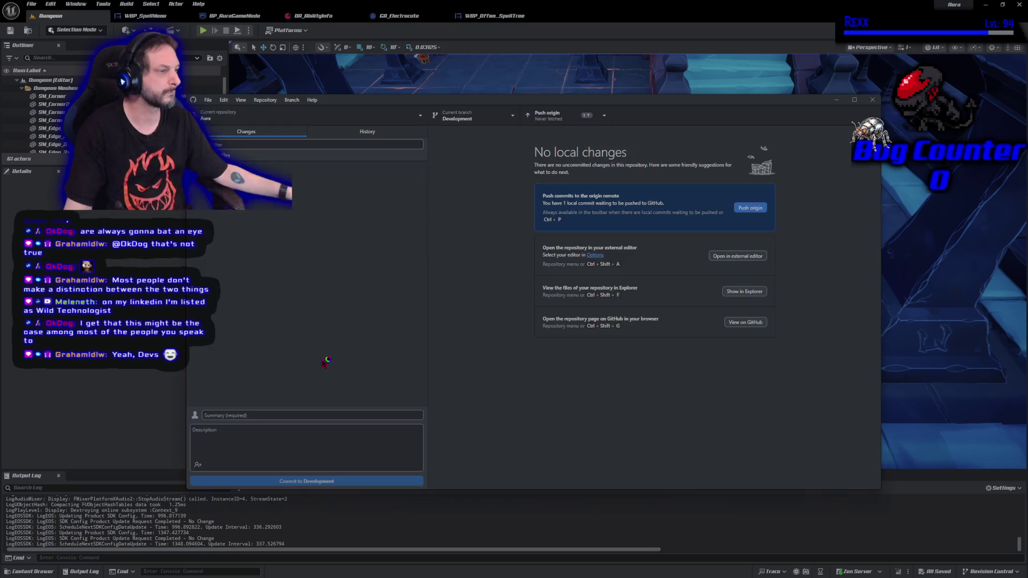
click(333, 136)
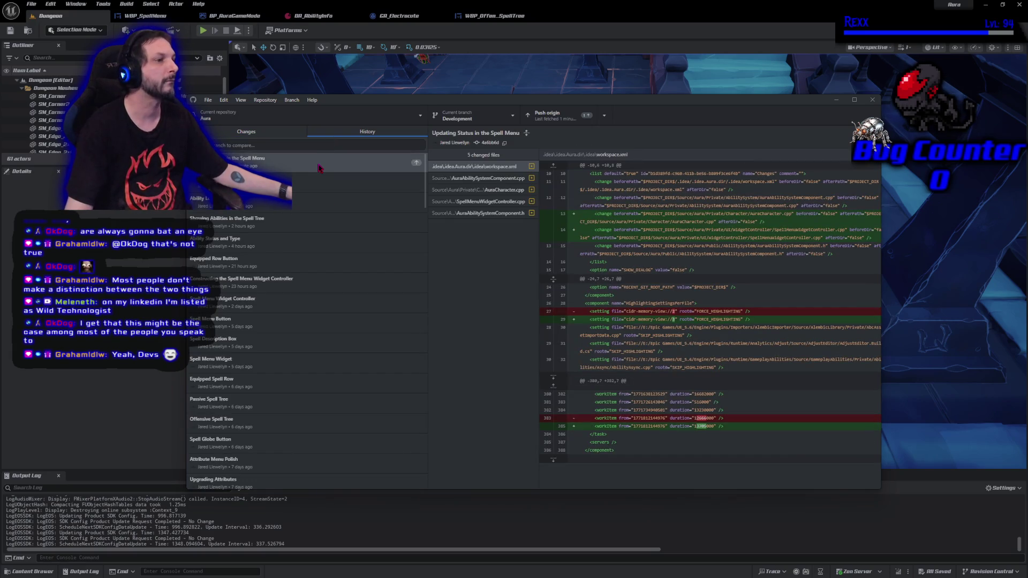
click(479, 178)
click(478, 189)
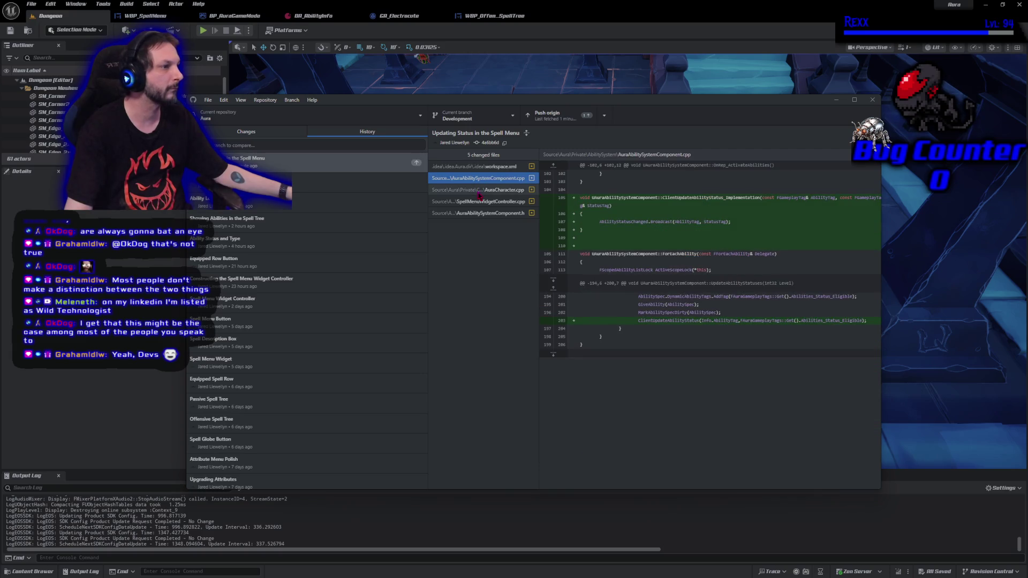
click(478, 202)
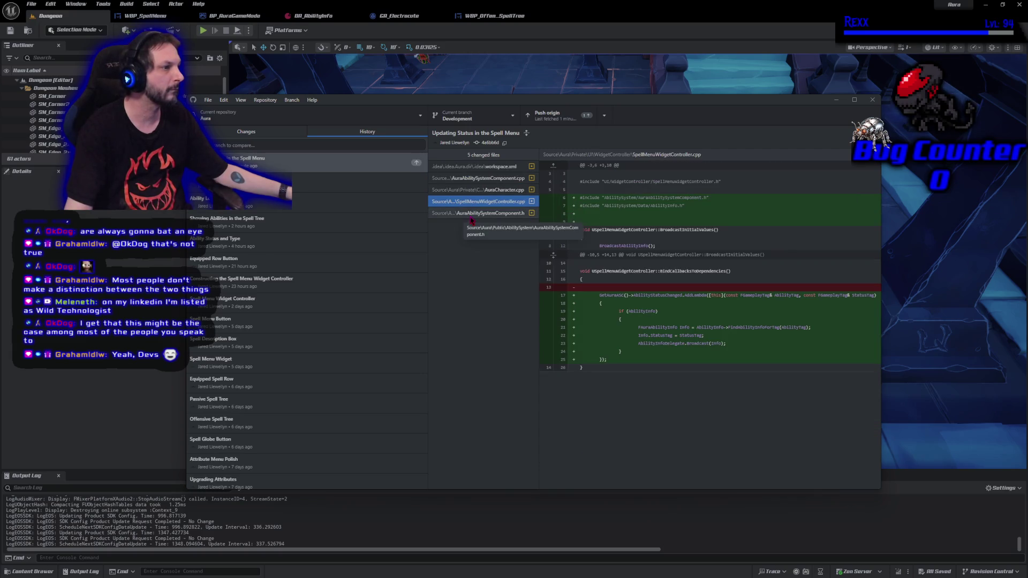
click(470, 213)
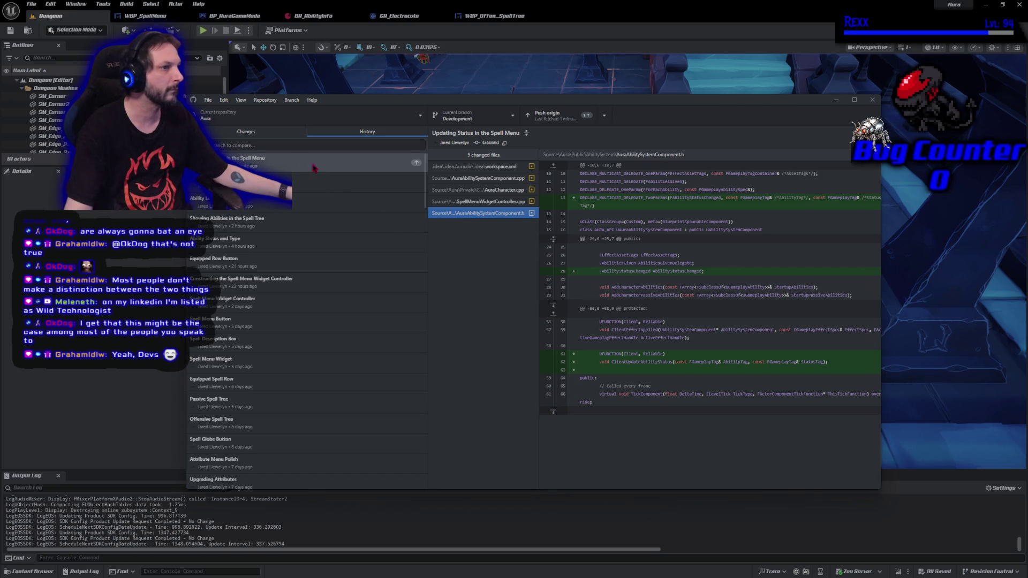
Push the new commit to origin and close GitHub Desktop.
click(243, 132)
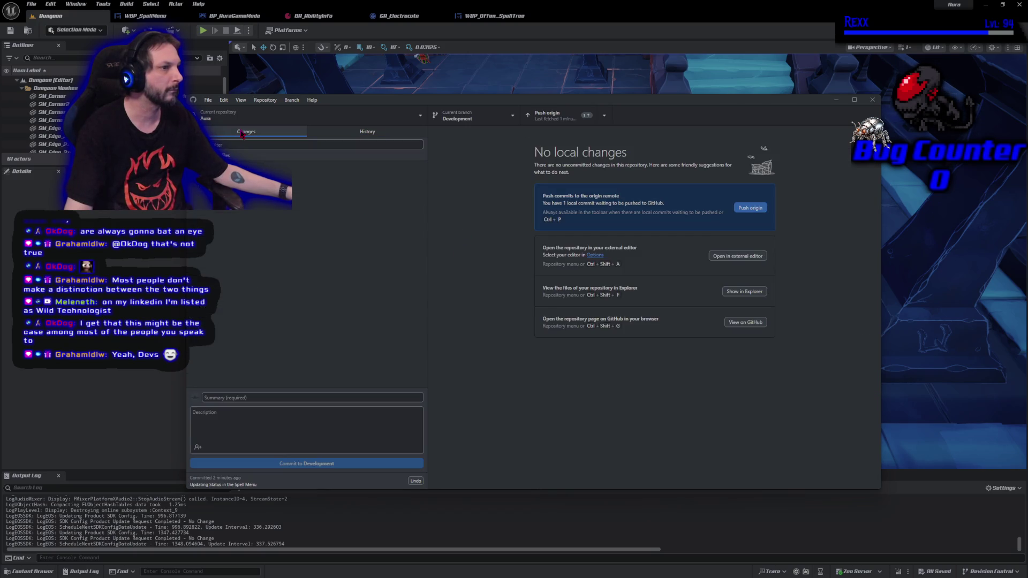
click(758, 212)
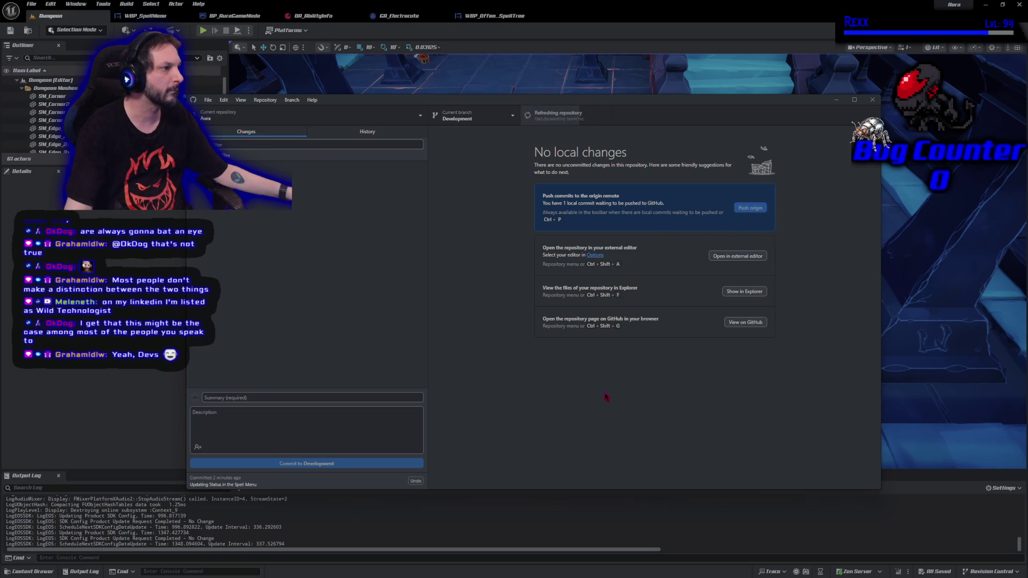
click(873, 100)
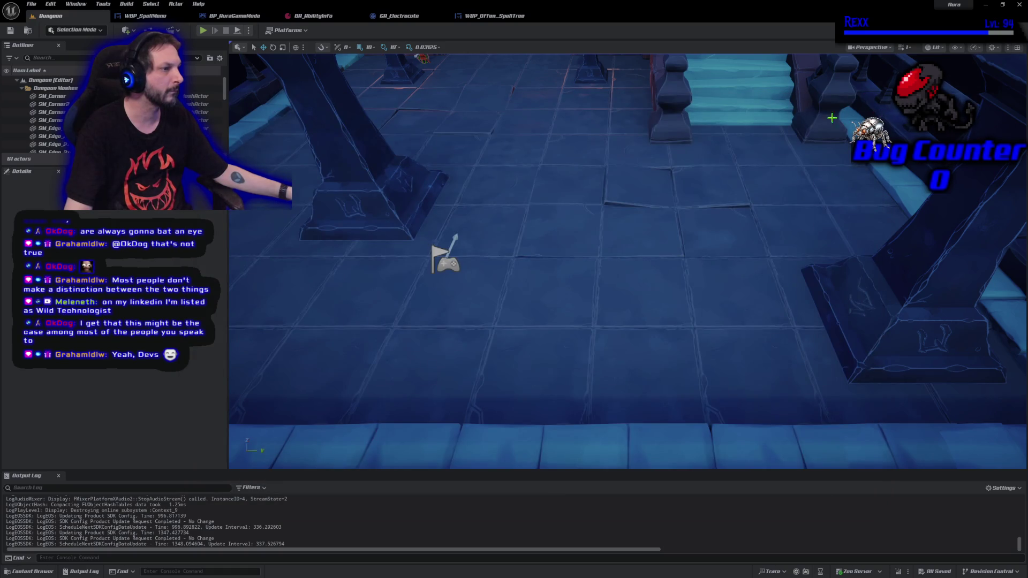
Frame the entire selected Dungeon level and its bounds in the level viewport.
key(f)
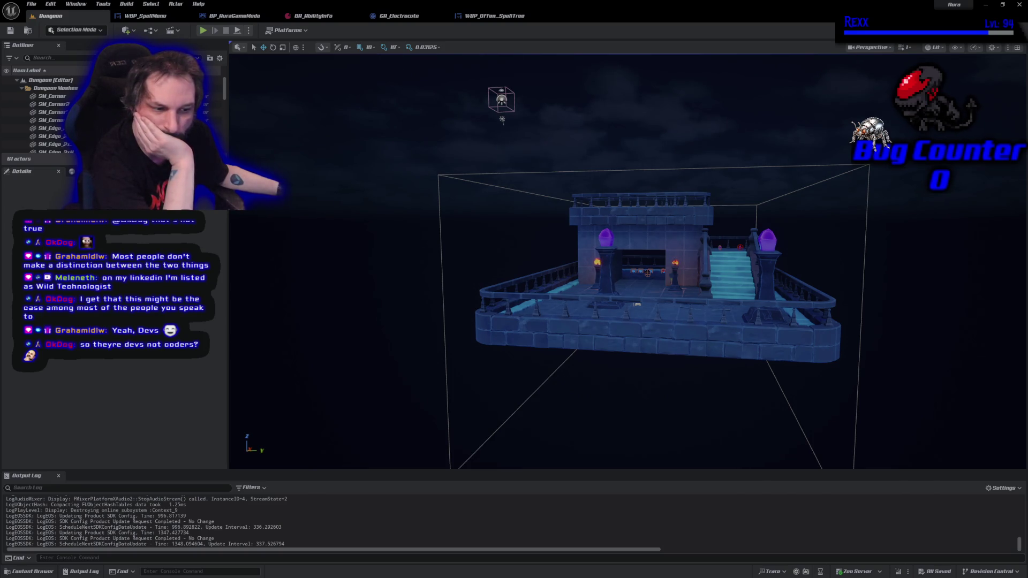
key(super+e)
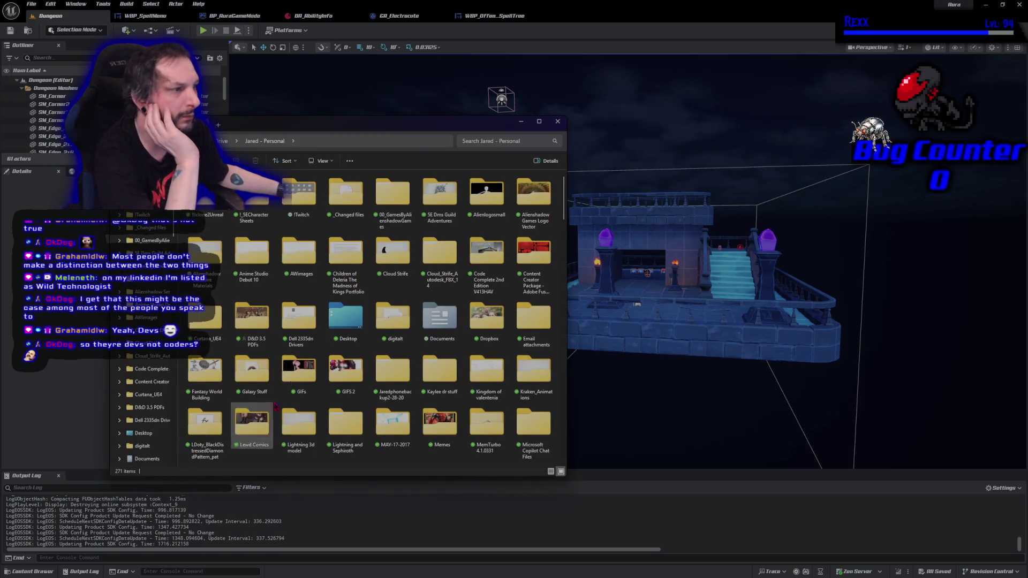
Inspect the Aura folder's properties under Repositories, then close File Explorer.
drag(374, 124, 326, 155)
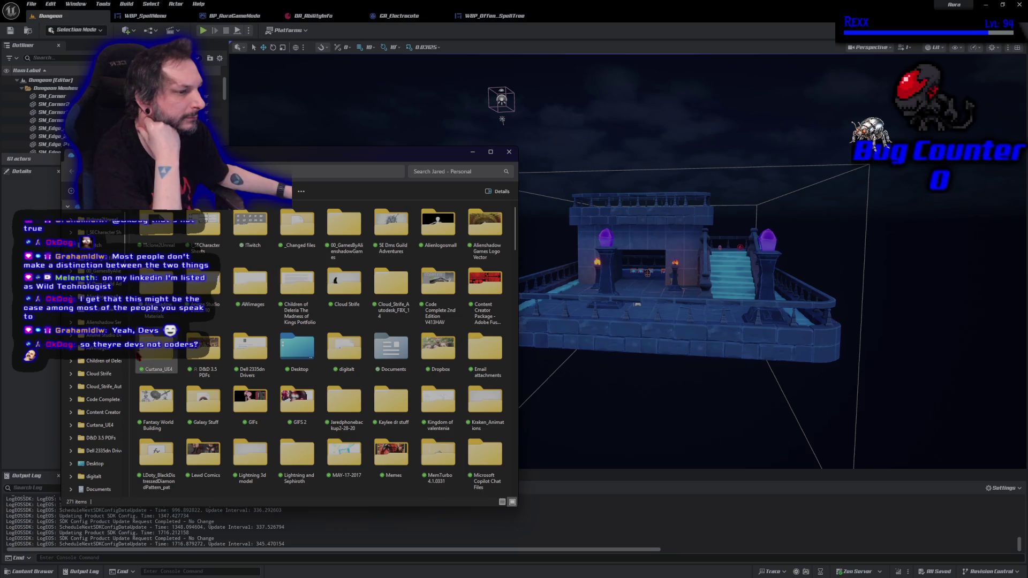
scroll(111, 417, down, 10)
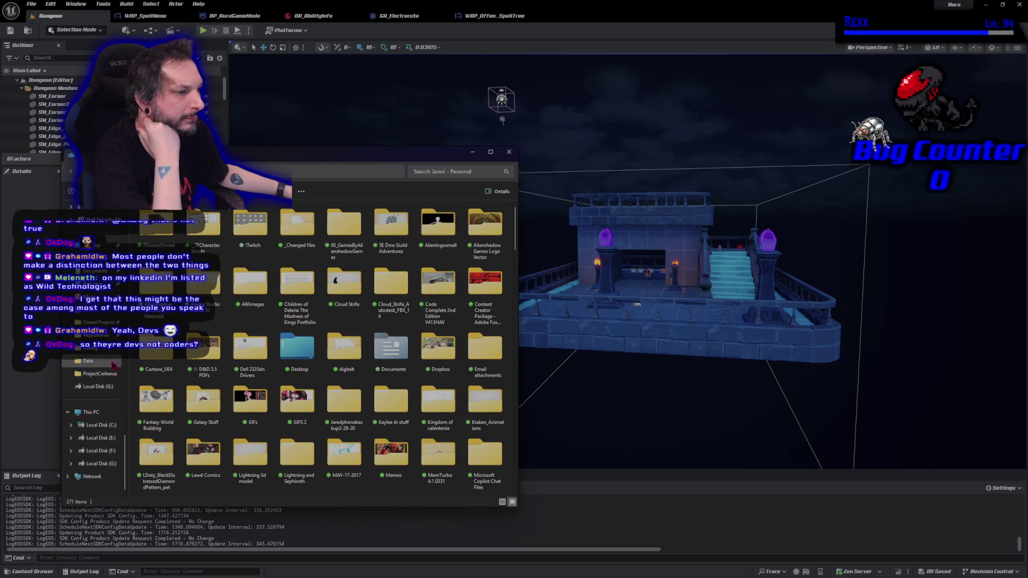
click(91, 335)
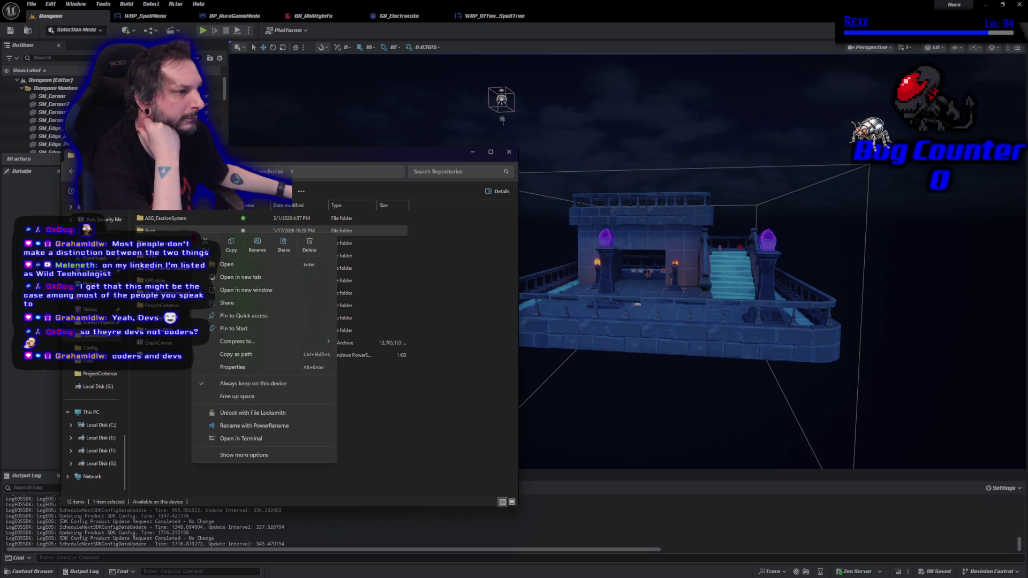
right_click(194, 231)
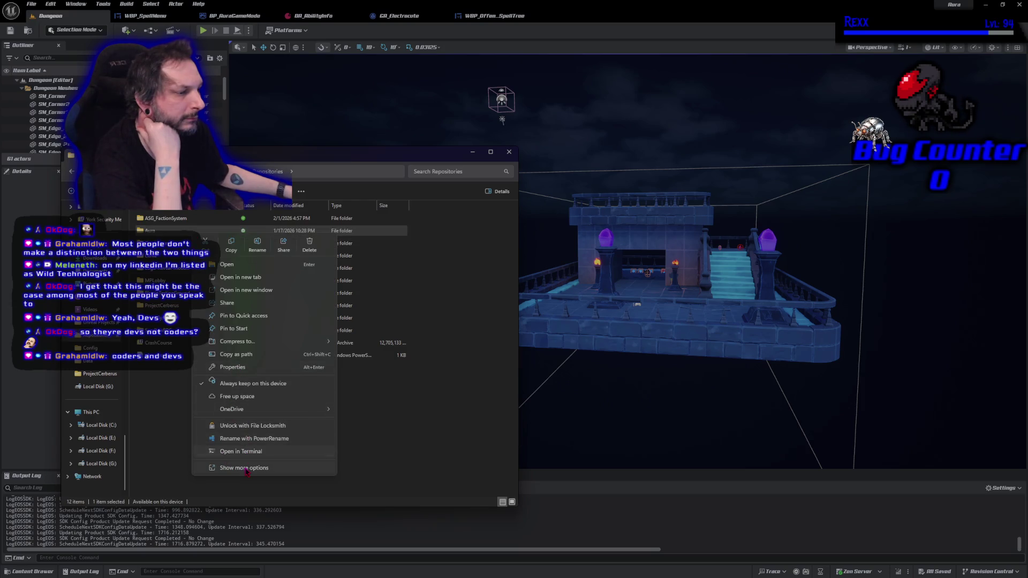
click(247, 369)
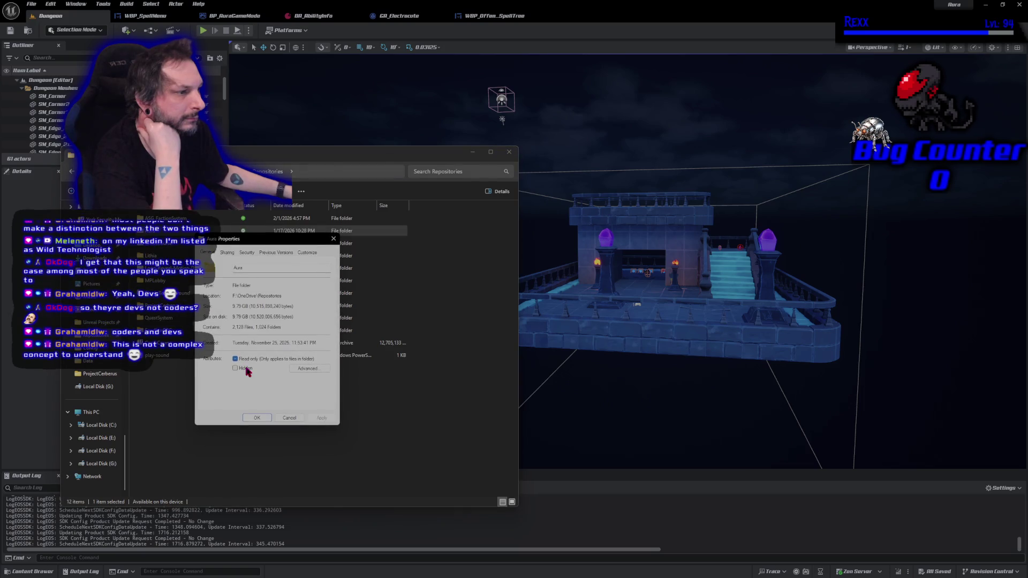
click(334, 239)
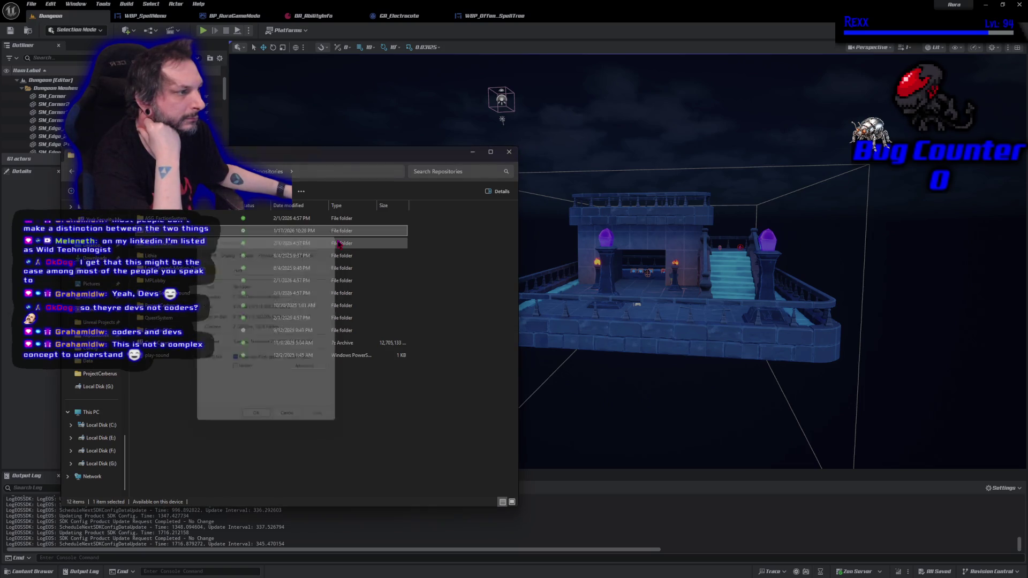
click(509, 153)
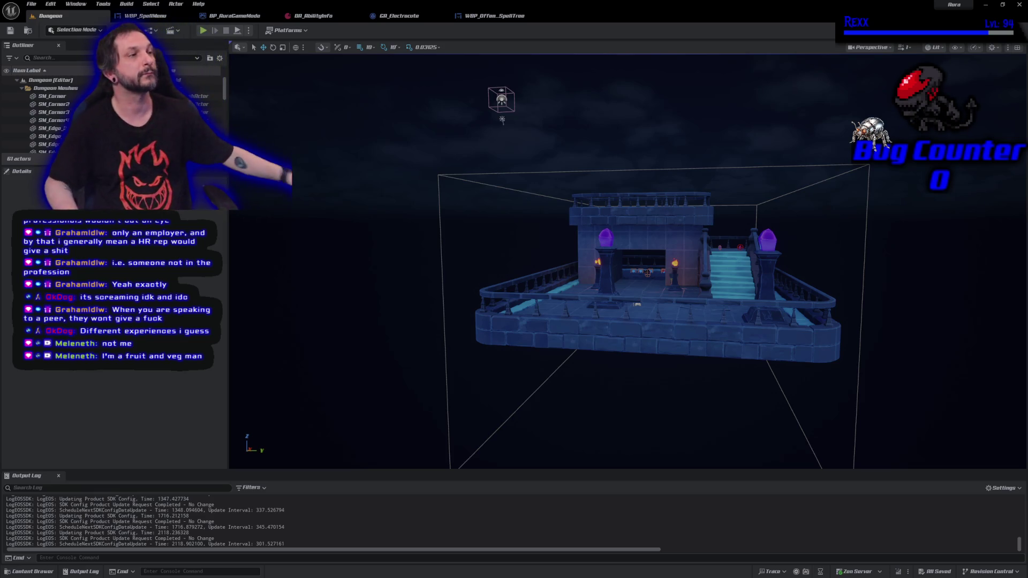
Shut down the Unreal Editor to return to Rider.
click(1019, 7)
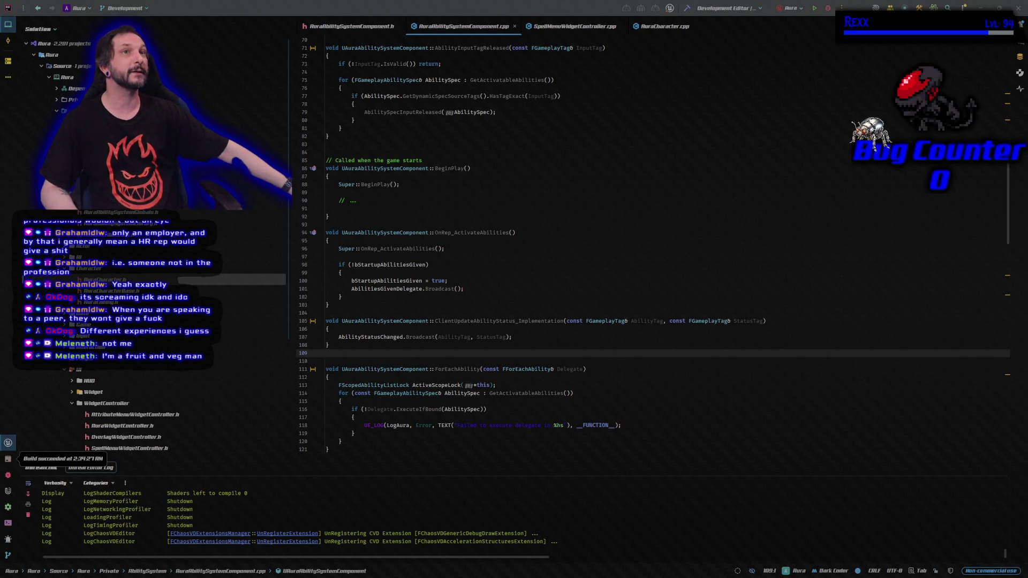
Close all open editor tabs in Rider.
scroll(522, 374, up, 3)
right_click(362, 32)
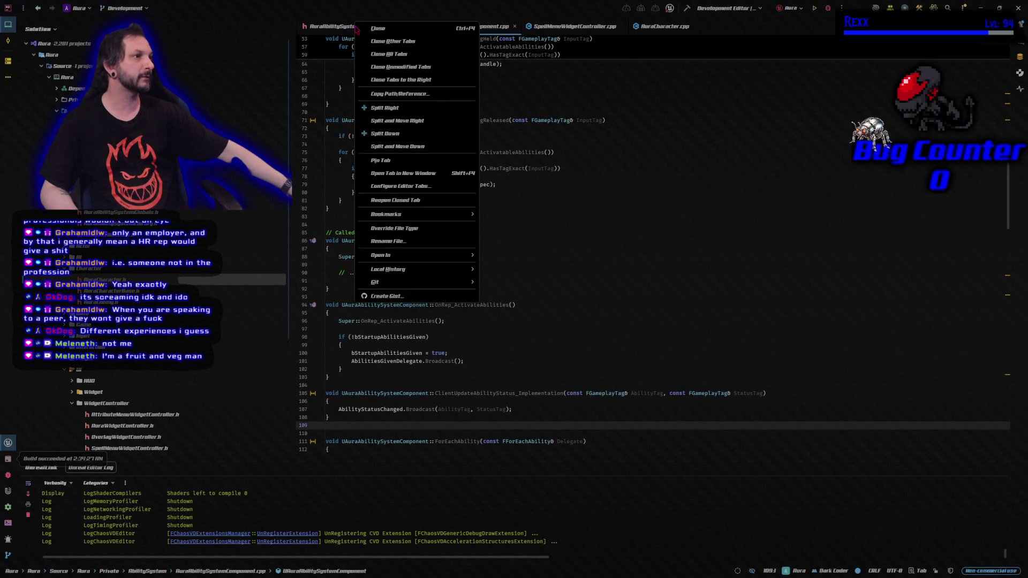
click(378, 53)
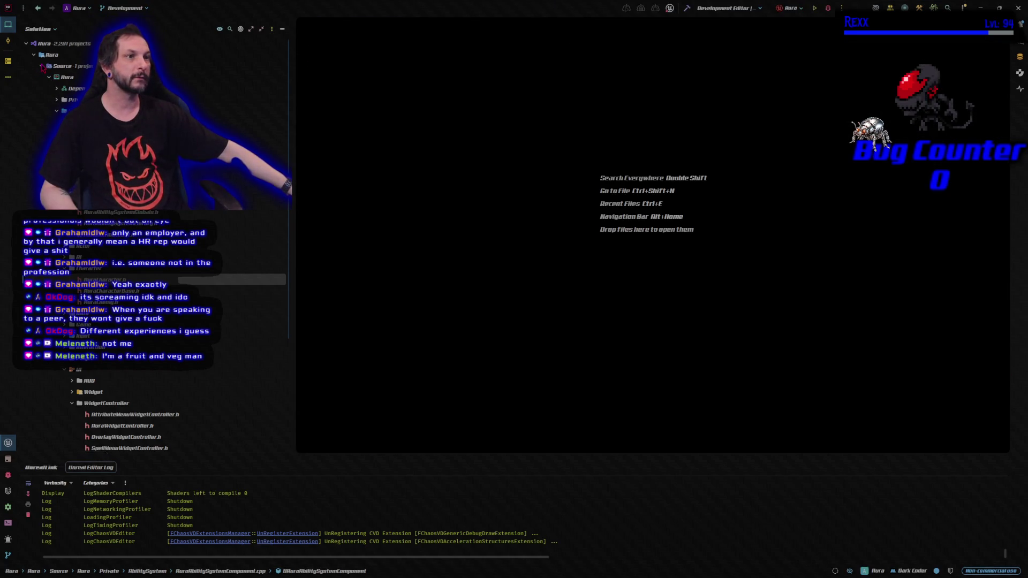
click(42, 67)
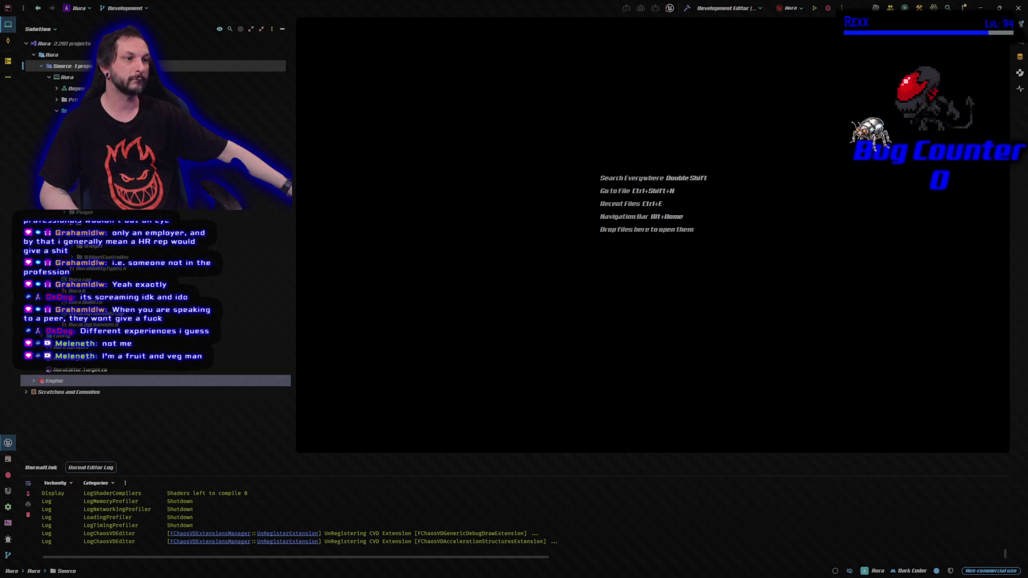
Open SpellMenuWidgetController.h and its matching .cpp source file.
double_click(123, 302)
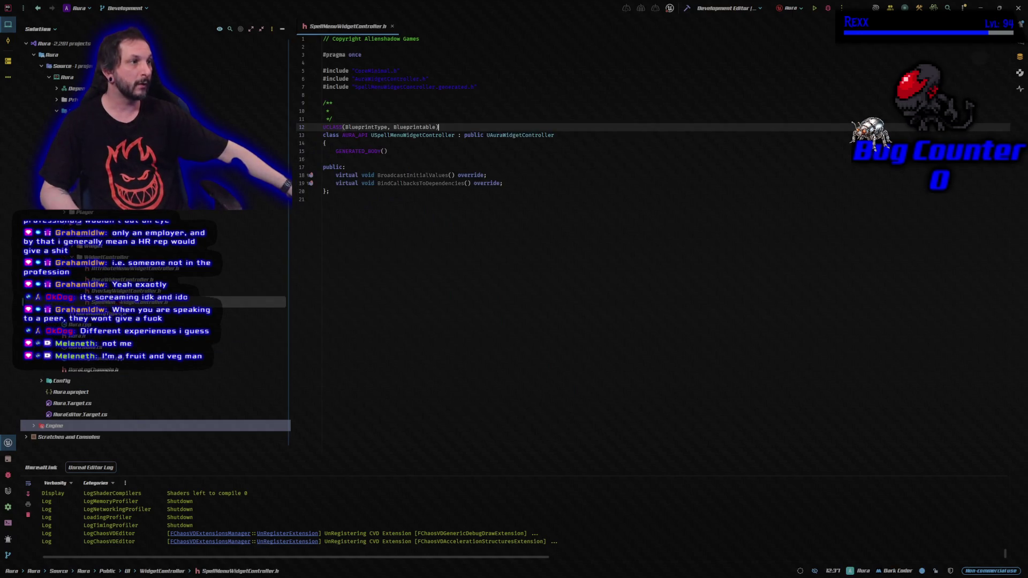
key(alt+o)
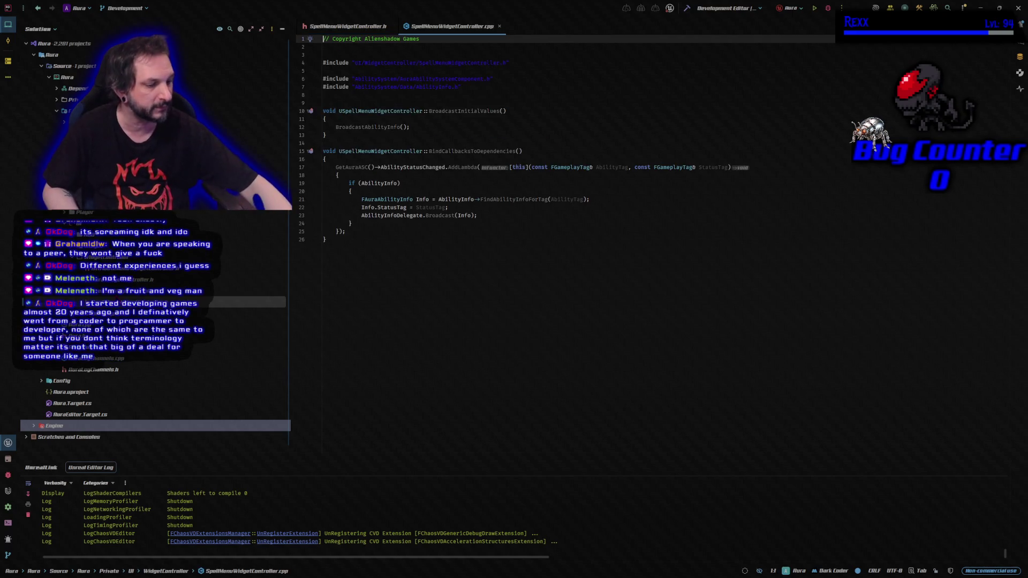
key(alt+o)
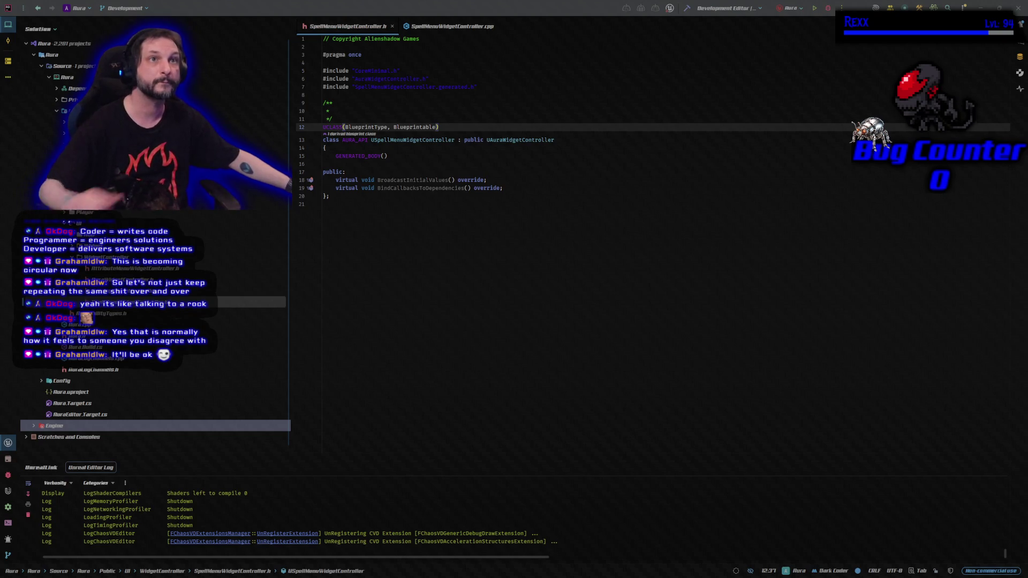
Declare a BlueprintAssignable FOnPlayerStatChangedSignature SpellPointsChanged delegate in the header.
click(548, 189)
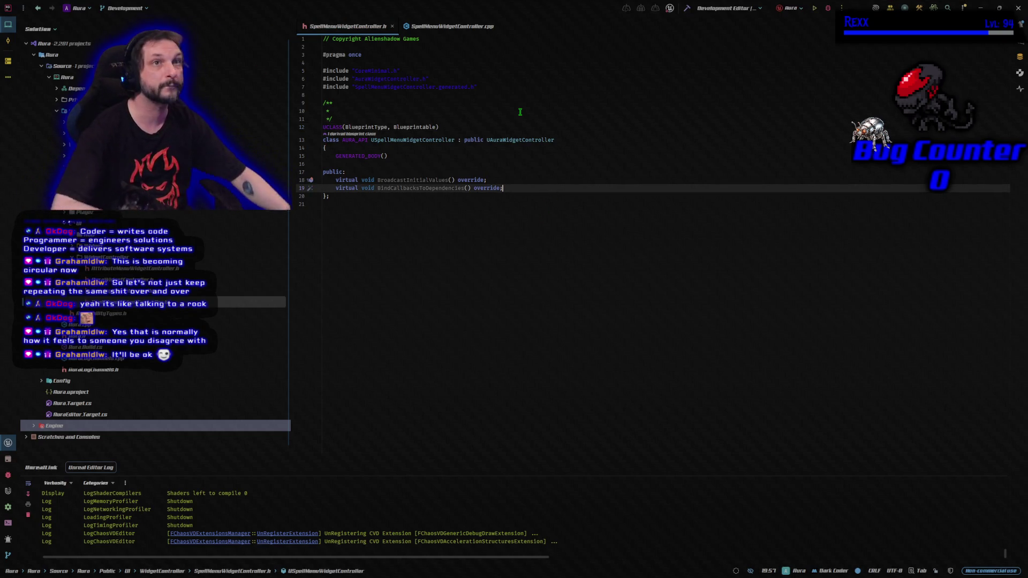
key(Return)
key(Return)
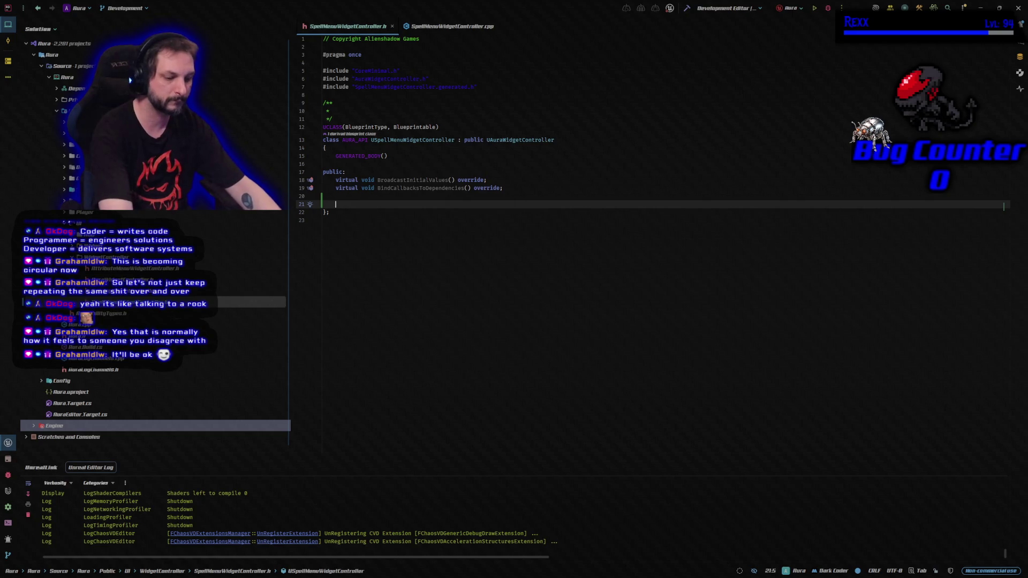
text(UPROPERTY(BlueprintAssignable) FOnPlayerStatChangedSignature SpellPointsChanged;)
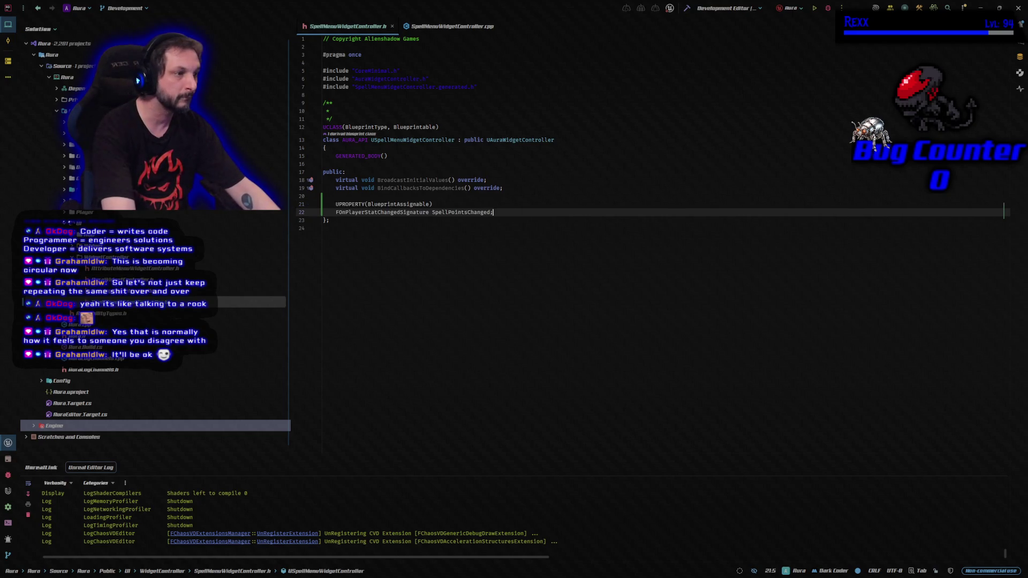
key(Return)
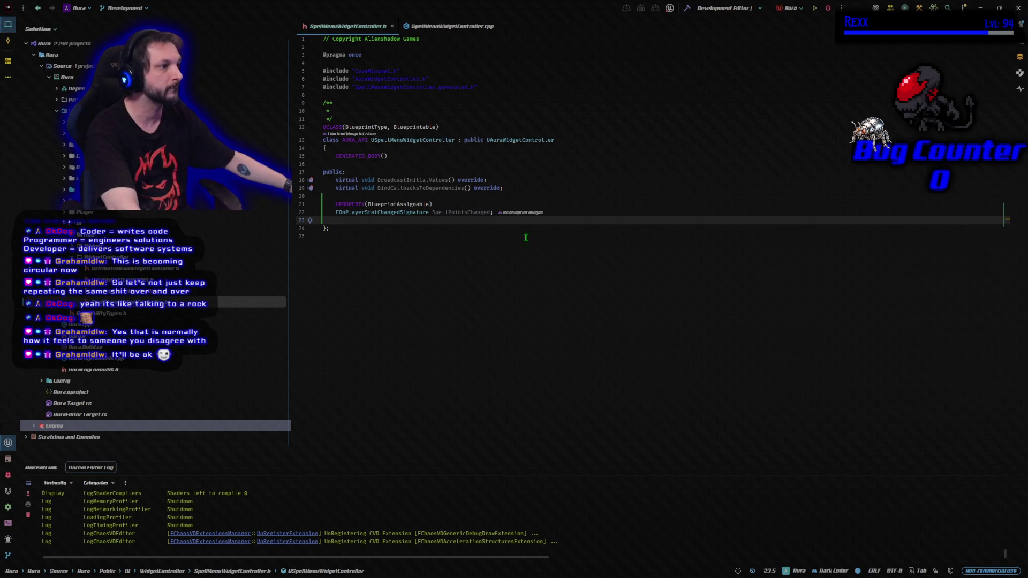
click(515, 252)
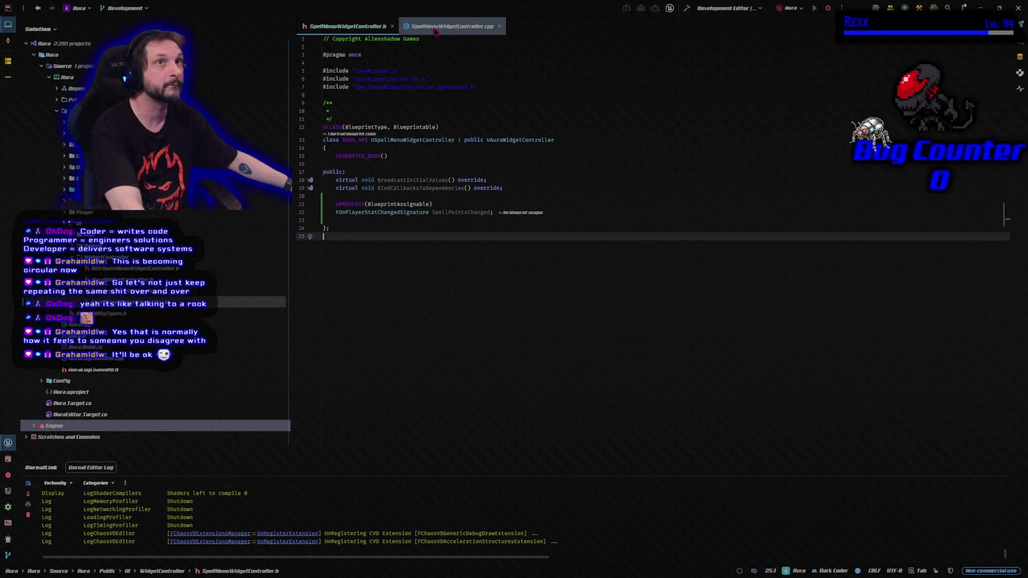
Add #include "Player/AuraPlayerState.h" below the existing includes in the .cpp.
click(453, 25)
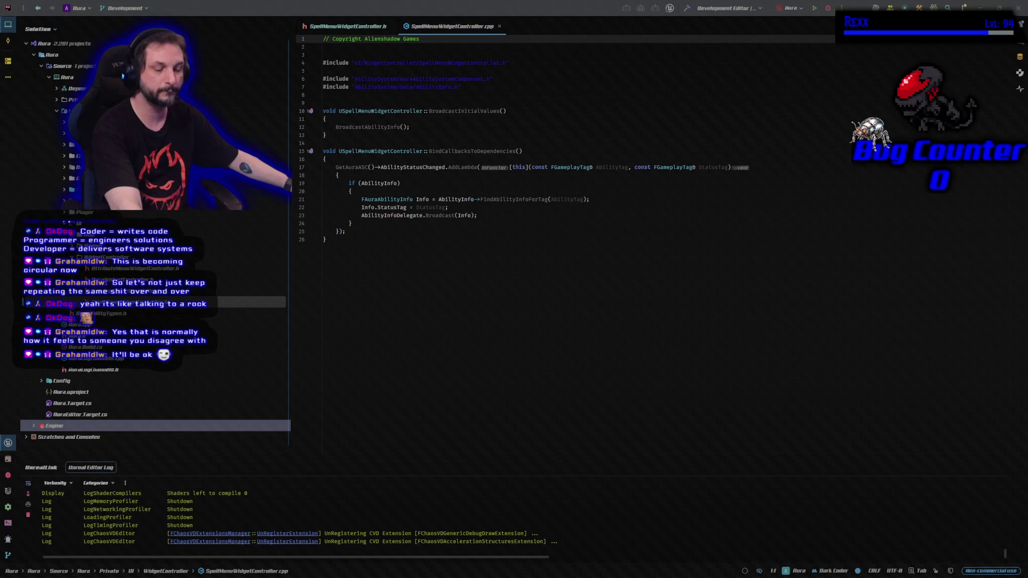
click(478, 88)
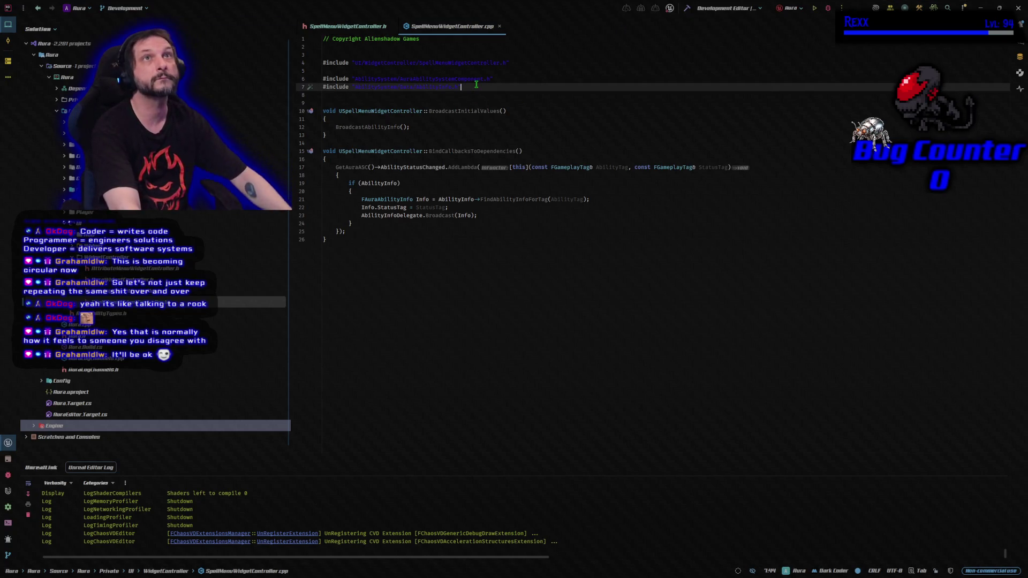
key(Return)
text(#include "Player/AuraPlayerState.h")
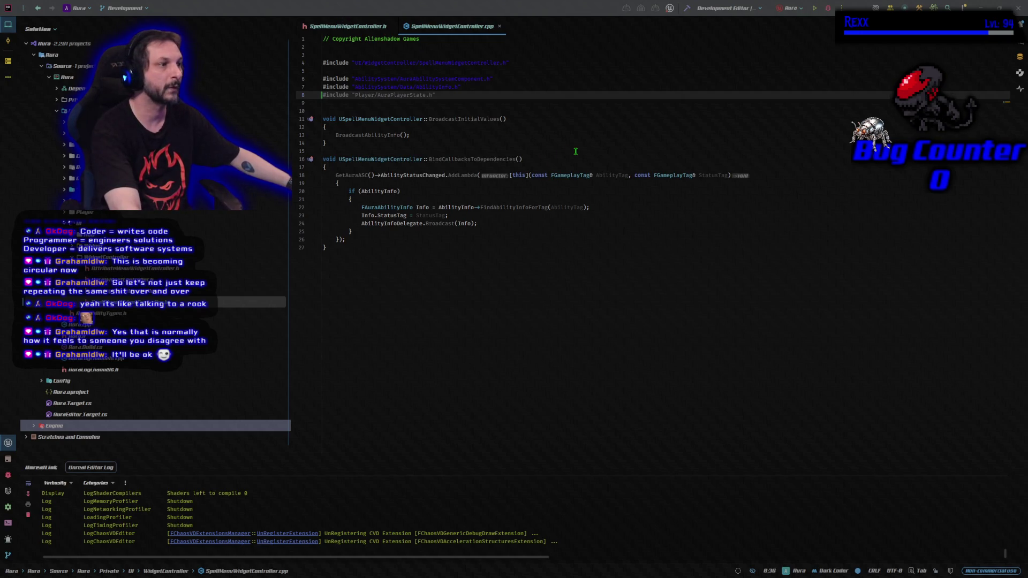
Broadcast SpellPointsChanged with GetAuraPS()->GetSpellPoints() in BroadcastInitialValues.
click(514, 135)
key(Return)
text(SpellPointsChanged.Broadcast(GetAuraPS()->GetSpellPoints());)
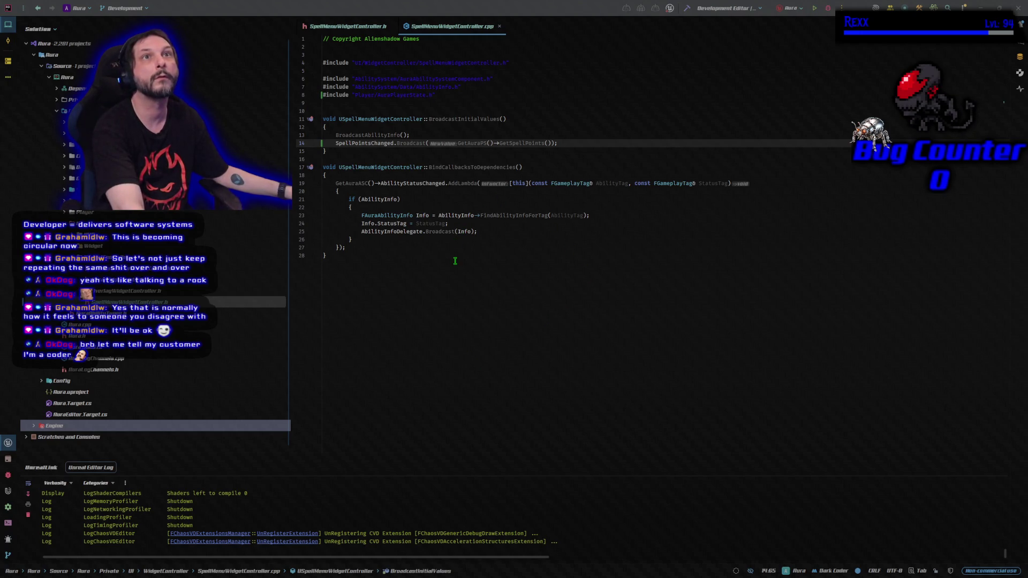
Bind an OnSpellPointsChangedDelegate lambda that broadcasts SpellPointsChanged with the new spell points.
click(392, 249)
key(Return)
key(Return)
text(GetAuraPS()->OnSpellPointsChangedDelegate.AddLambda([this](int32 SpellPoints) 	{ 		SpellPointsChanged.Broadcast(SpellPoints); 	});)
key(Return)
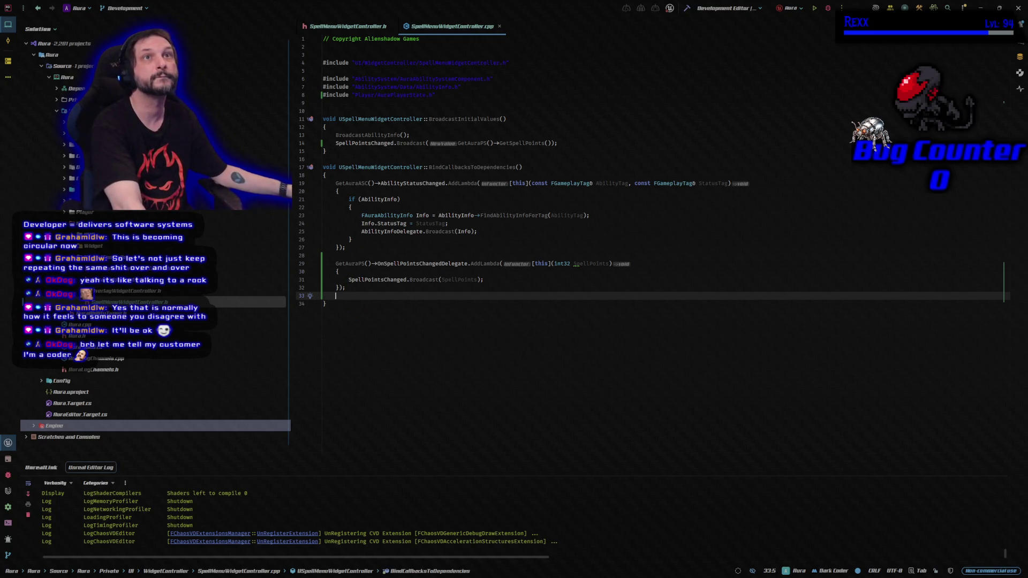
Build the project, then launch the Unreal Editor under the Rider debugger.
click(687, 9)
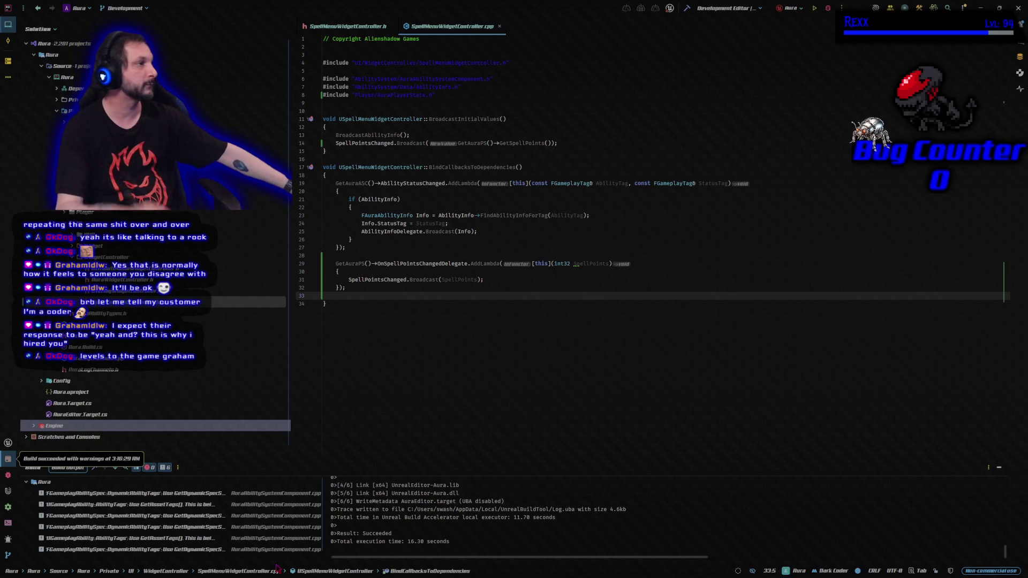
click(830, 12)
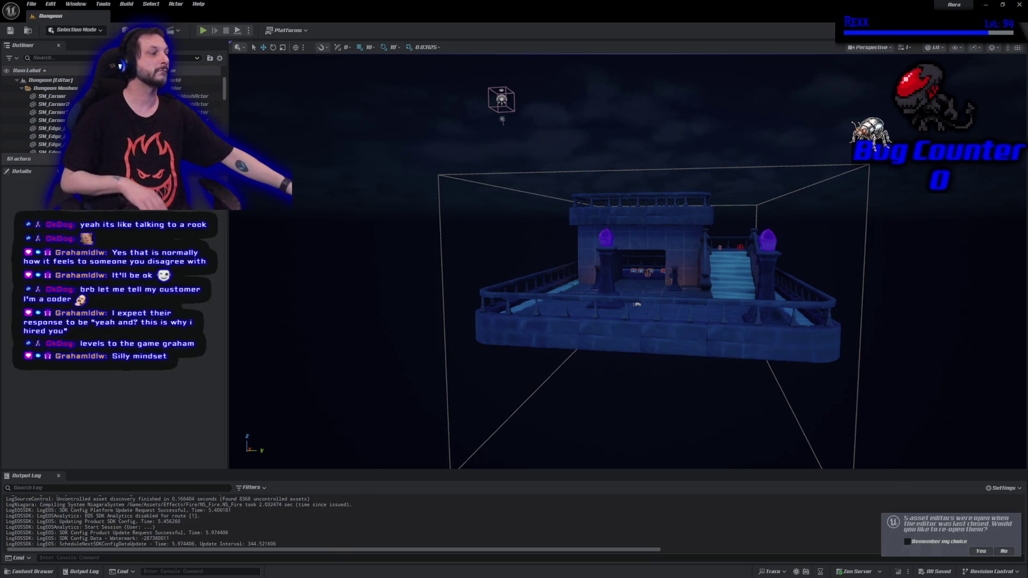
Reopen last session's editors, close extras, and pan WBP_SpellMenu's Abilities layout into view.
click(981, 551)
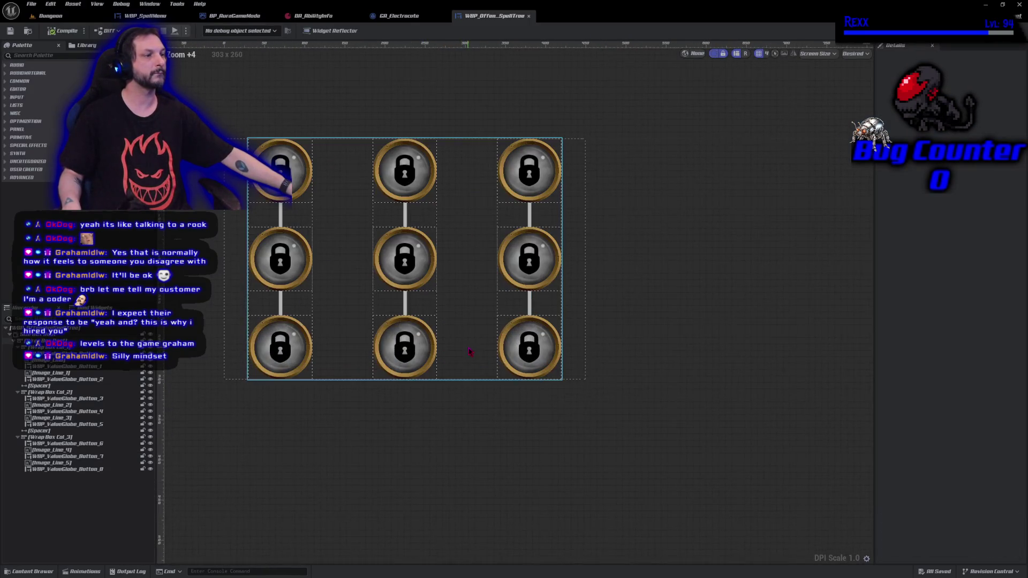
click(528, 16)
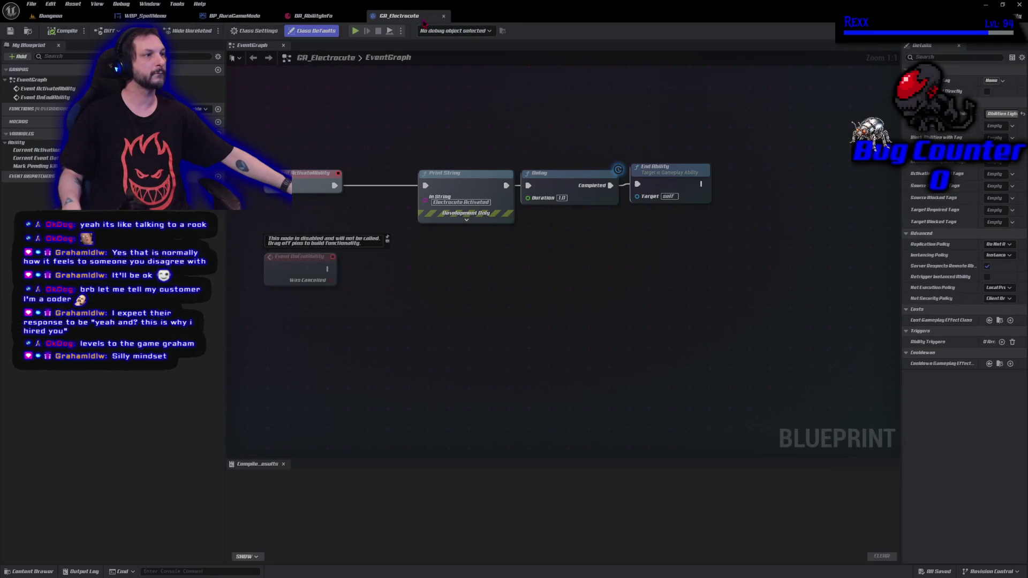
click(324, 17)
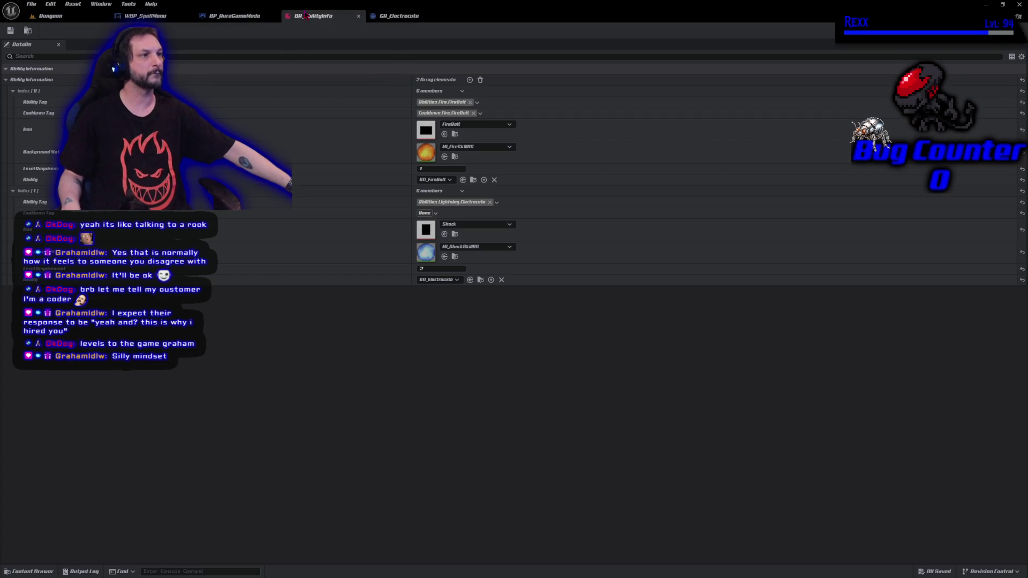
middle_click(306, 15)
click(322, 17)
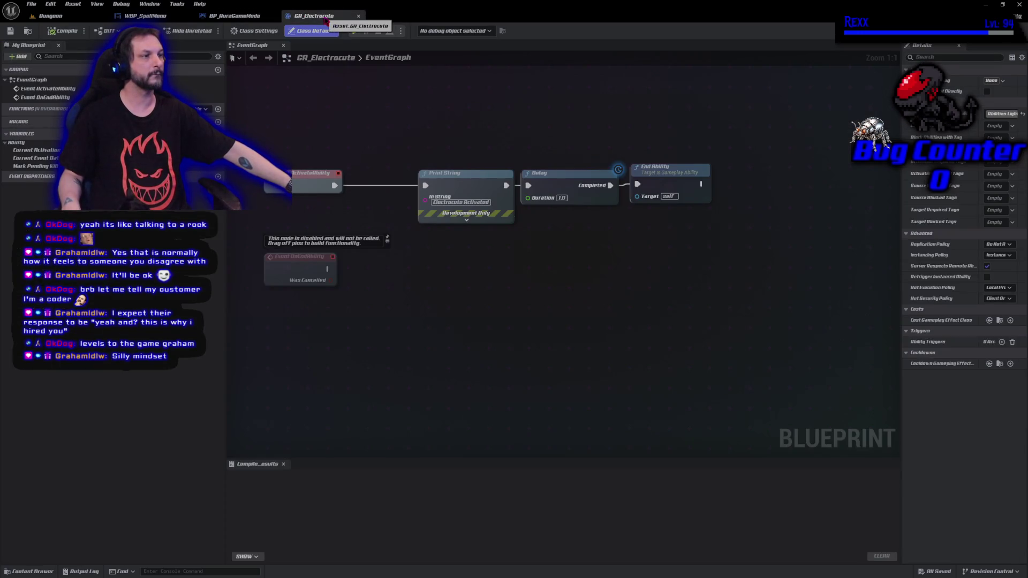
click(239, 19)
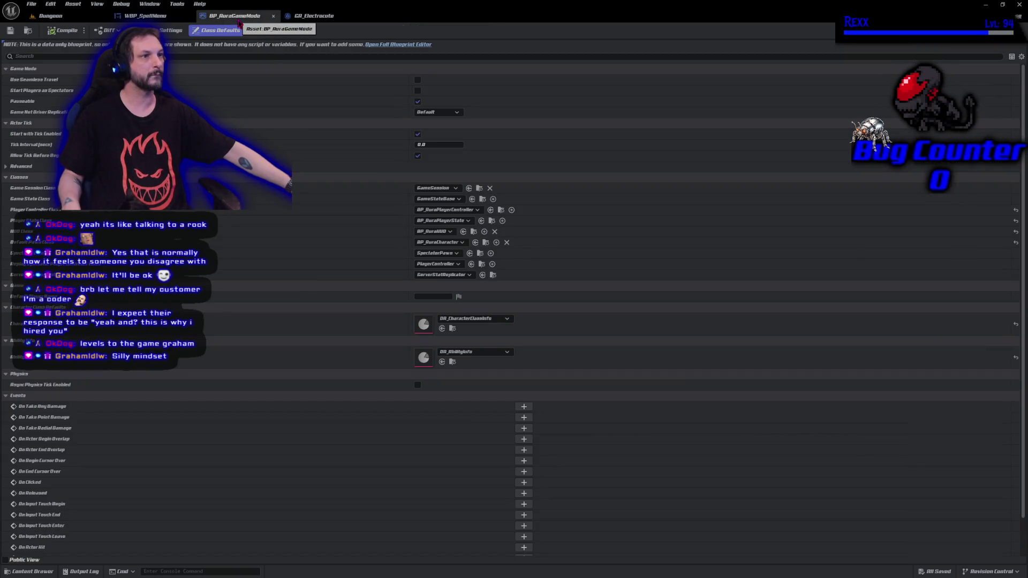
middle_click(238, 20)
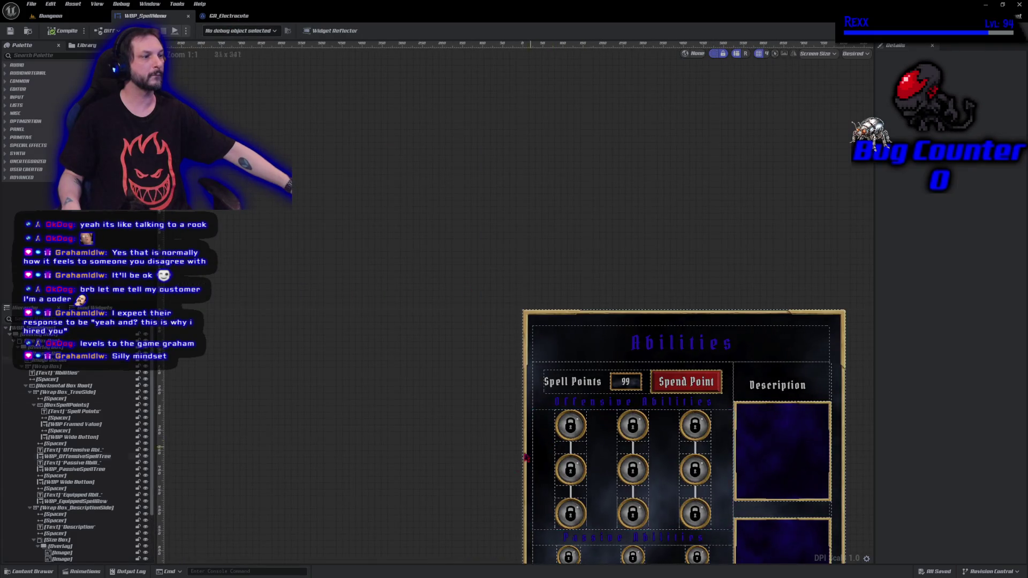
drag(407, 391, 353, 294)
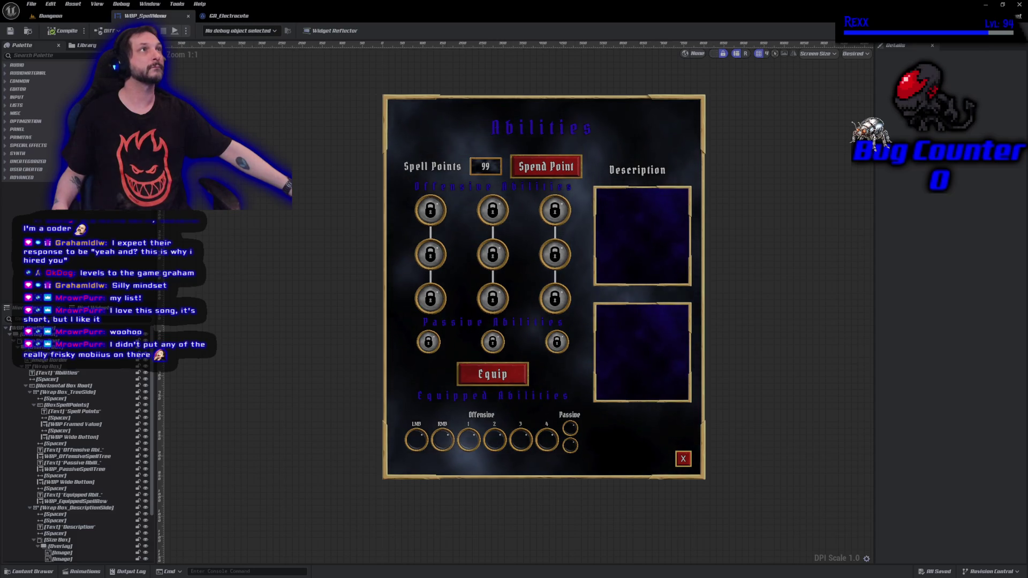
Rename the 99 framed value widget to WBP Framed Value SpellPoints.
click(472, 171)
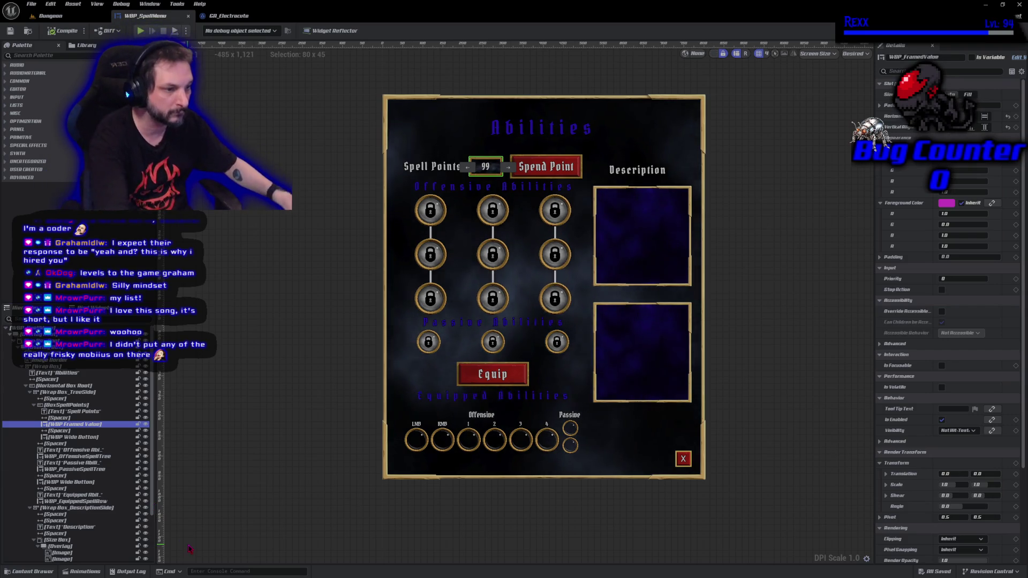
key(F2)
text(5)
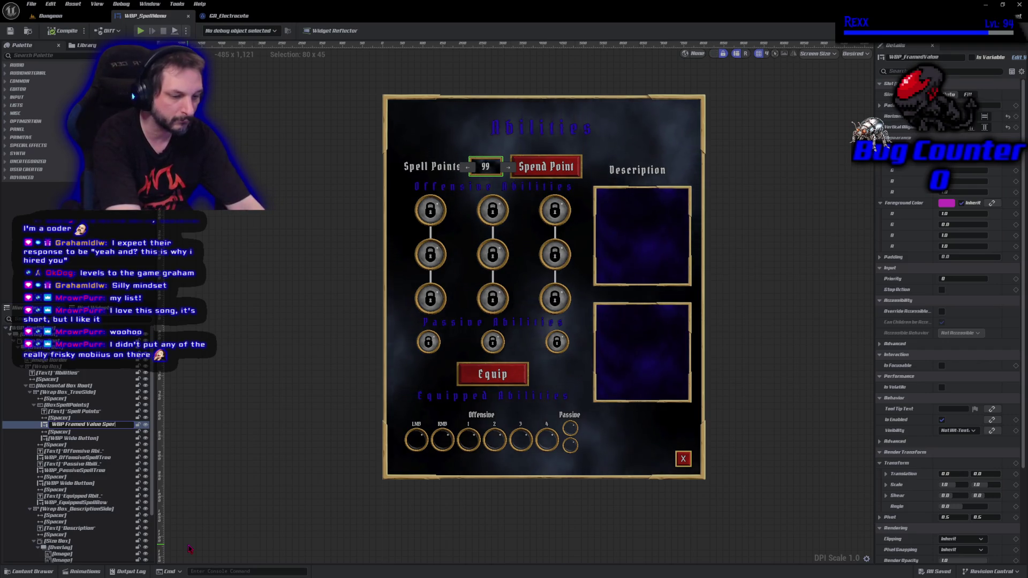
key(BackSpace)
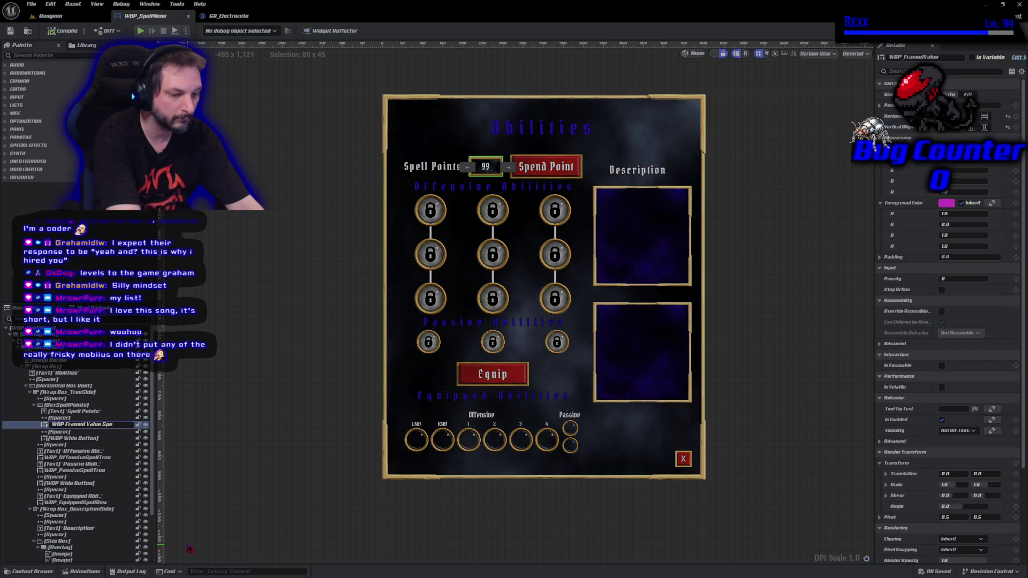
text(lPoints)
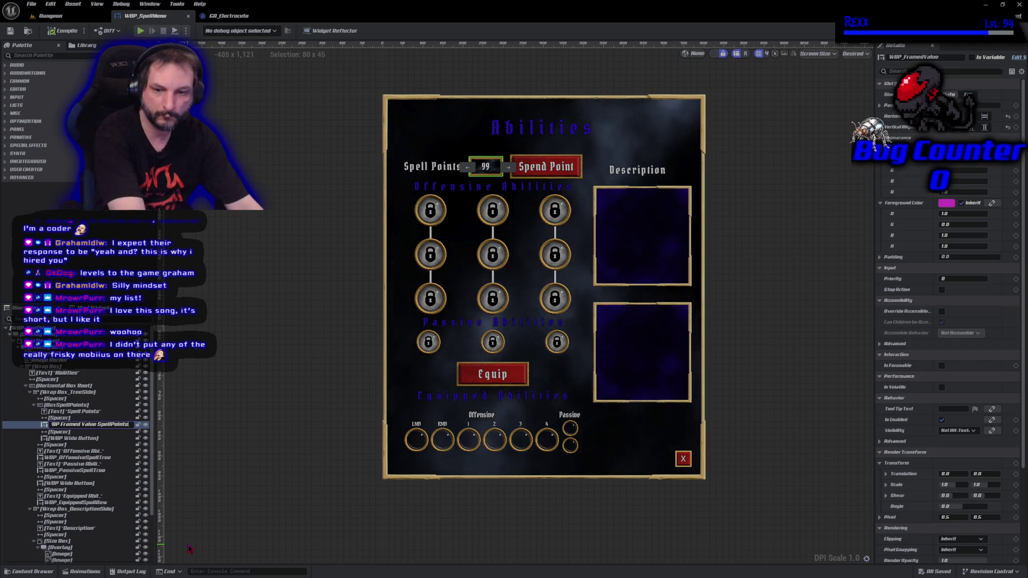
key(Return)
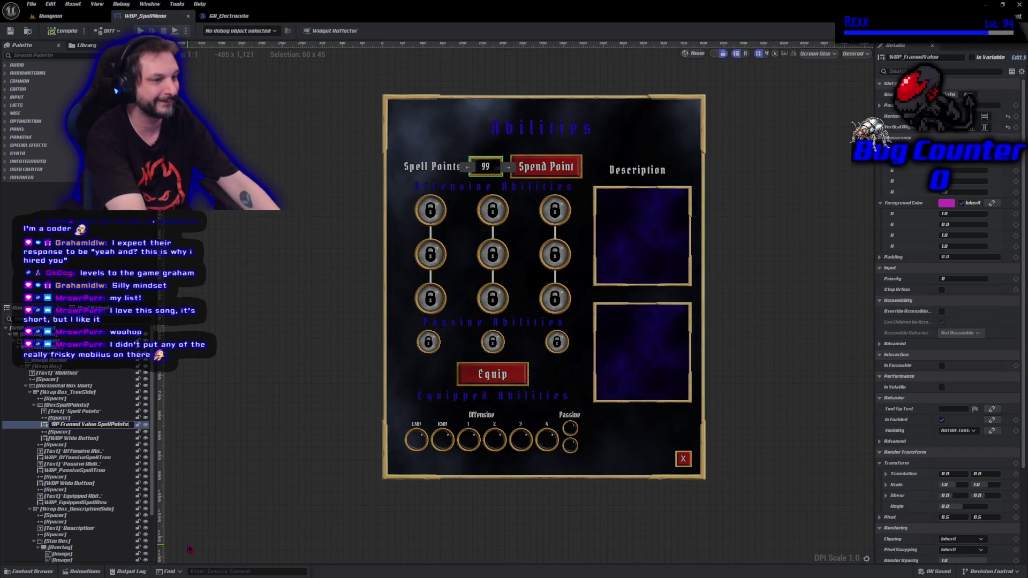
key(Return)
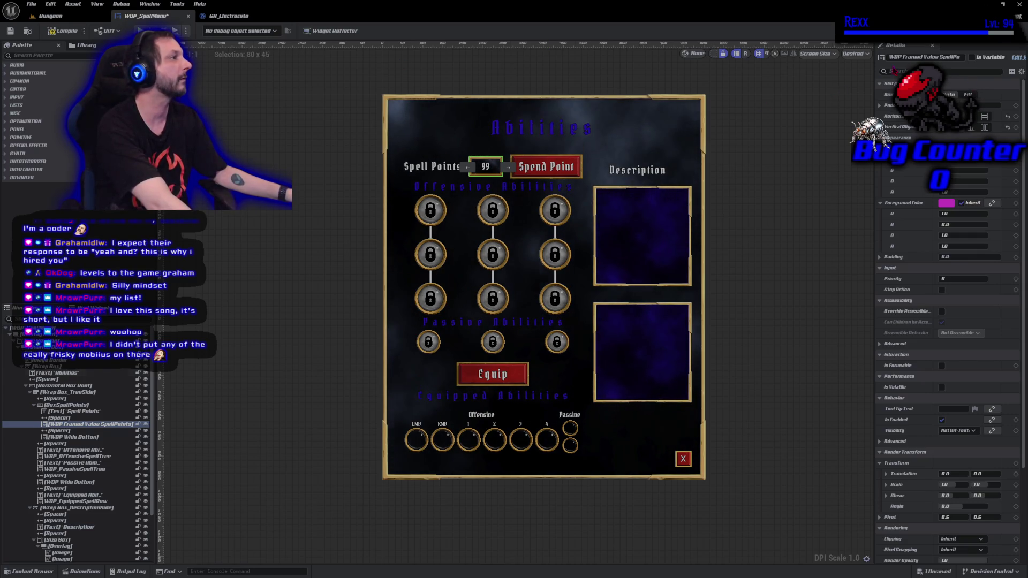
Mark the SpellPoints widget as a variable, save the blueprint, and switch to the event graph.
click(972, 57)
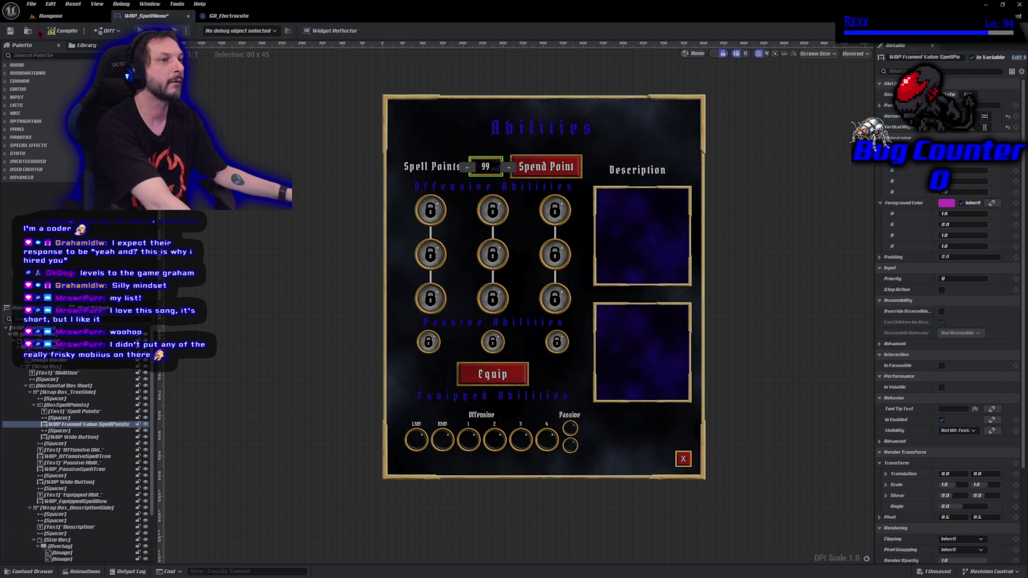
key(ctrl+s)
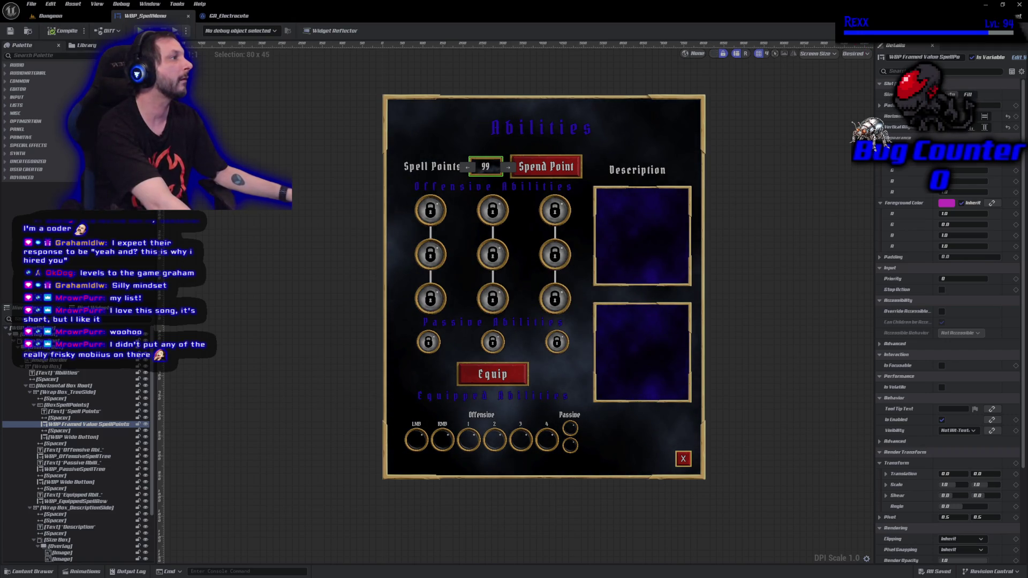
key(ctrl+shift+alt+g)
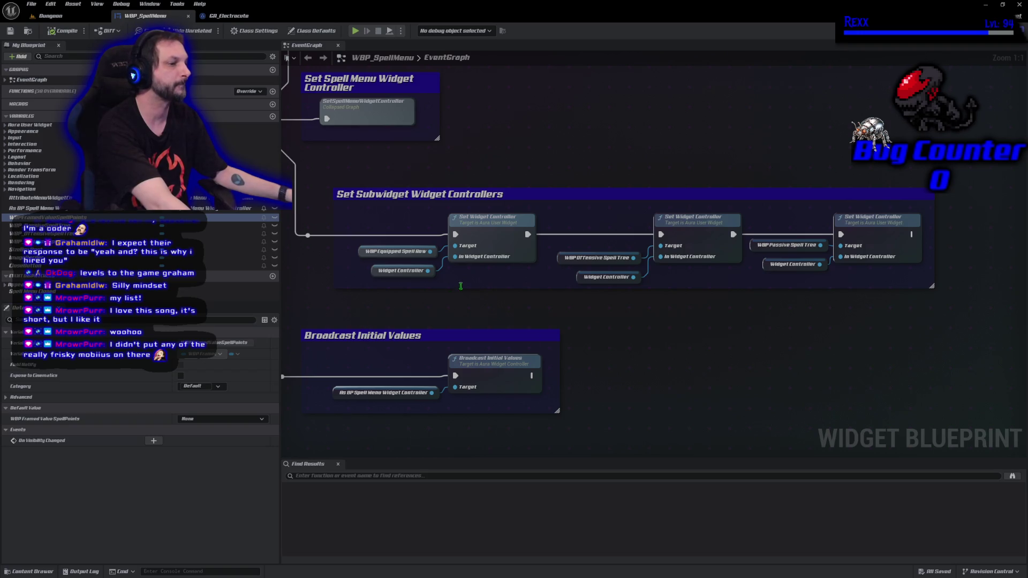
Add a new output pin to the Sequence node and move the Broadcast wire onto the new last output.
drag(361, 318, 582, 256)
scroll(582, 256, down, 2)
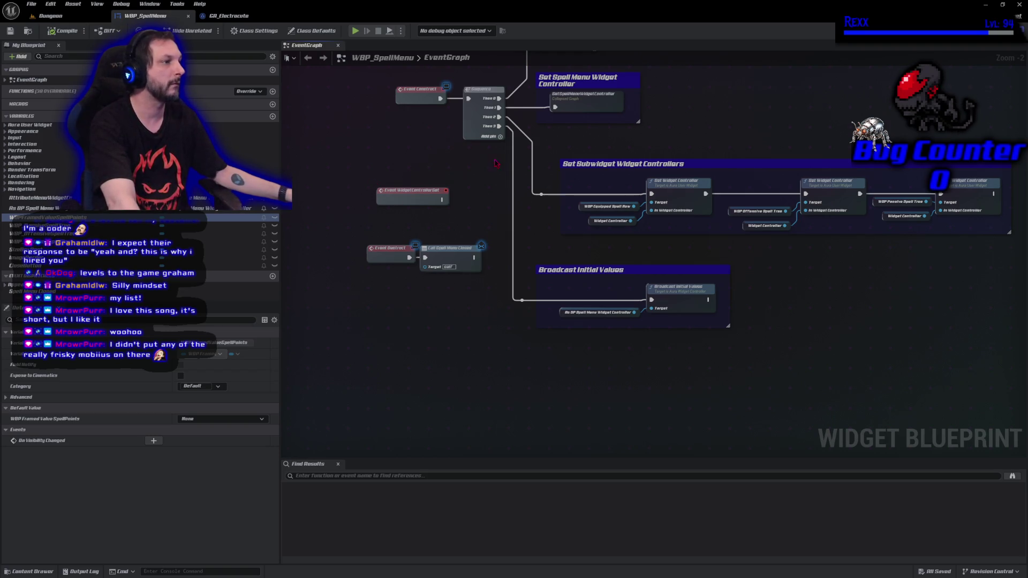
click(500, 137)
drag(499, 126, 499, 136)
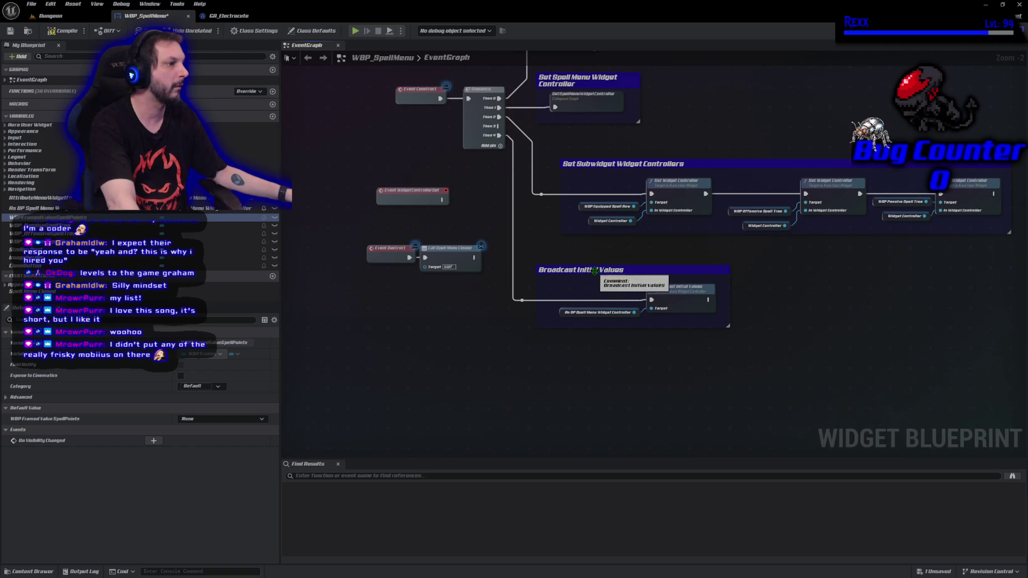
Move the Broadcast Initial Values group lower and place a spell menu widget controller getter.
mouse_move(499, 264)
mouse_down()
mouse_move(734, 334)
mouse_move(765, 384)
mouse_up()
drag(589, 270, 589, 347)
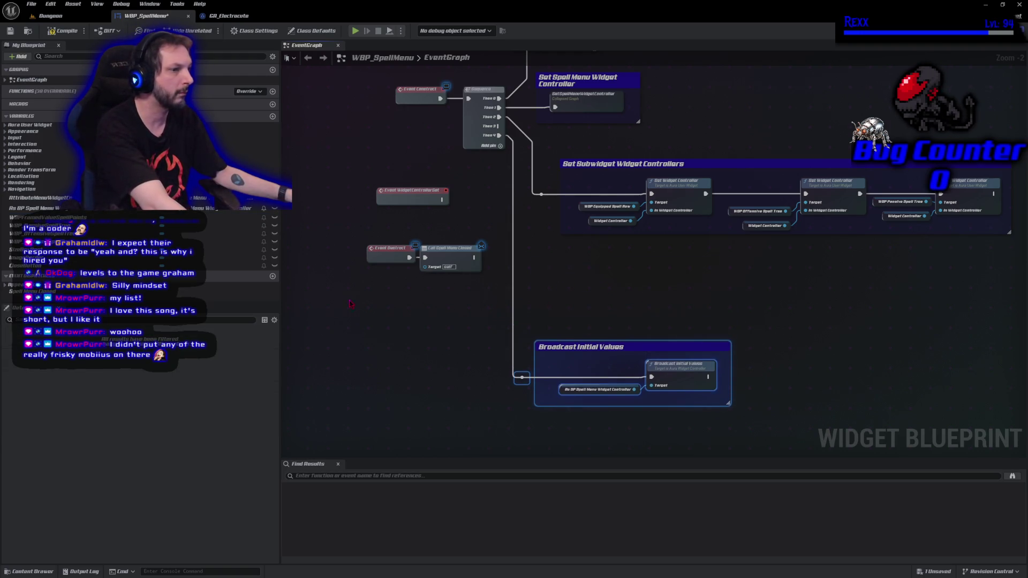
mouse_move(32, 208)
mouse_down()
mouse_move(580, 308)
mouse_move(546, 294)
mouse_up()
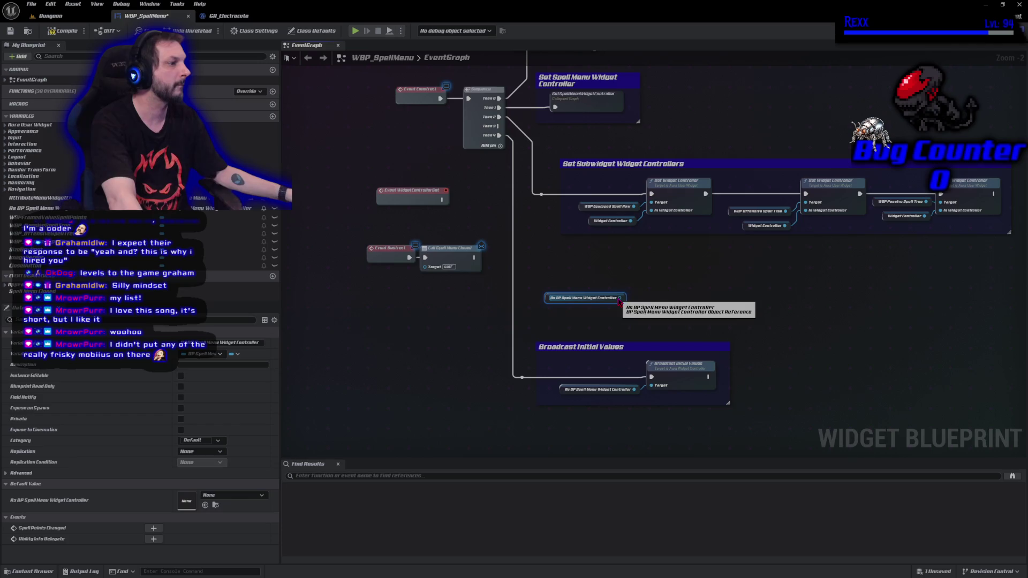
From the controller getter, add Assign Spell Points Changed with a custom event and arrange the nodes outside the comment.
drag(620, 299, 650, 293)
text(as)
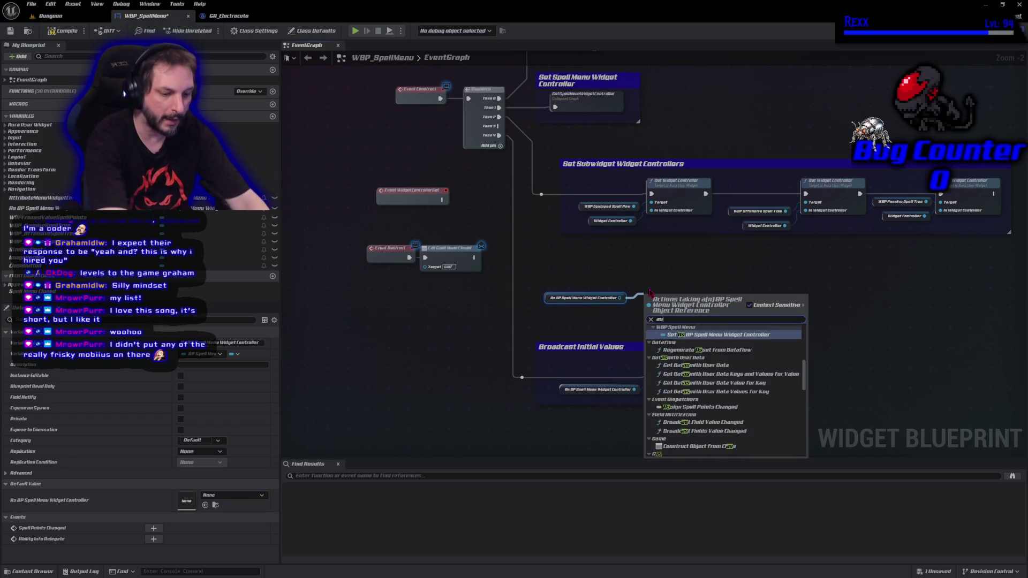
text(sign)
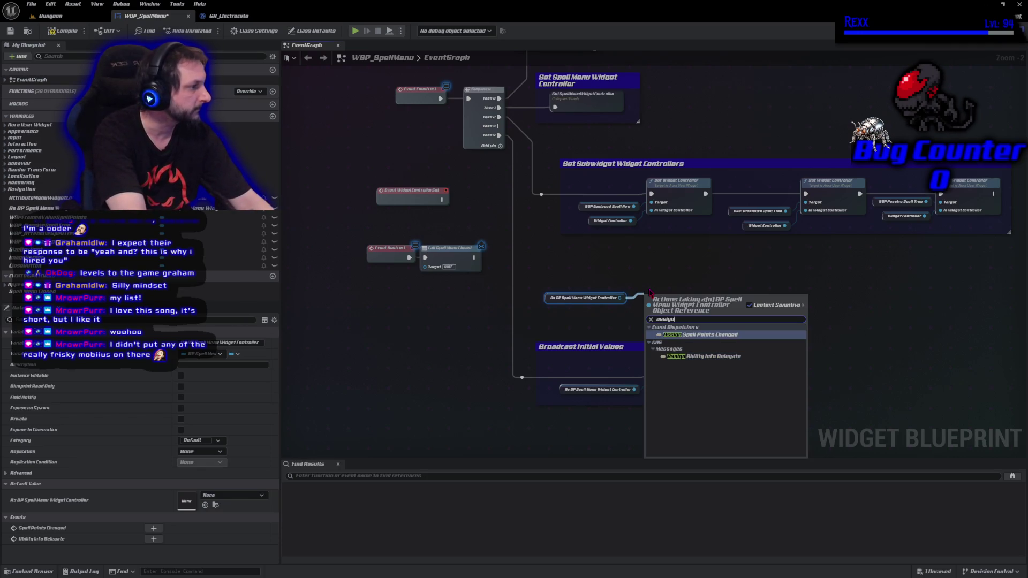
key(Return)
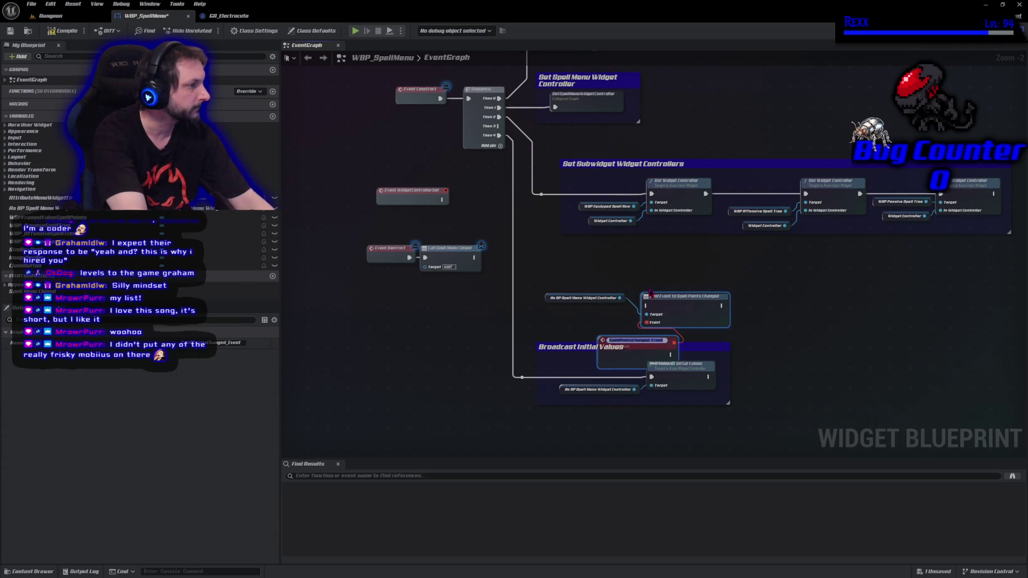
click(650, 289)
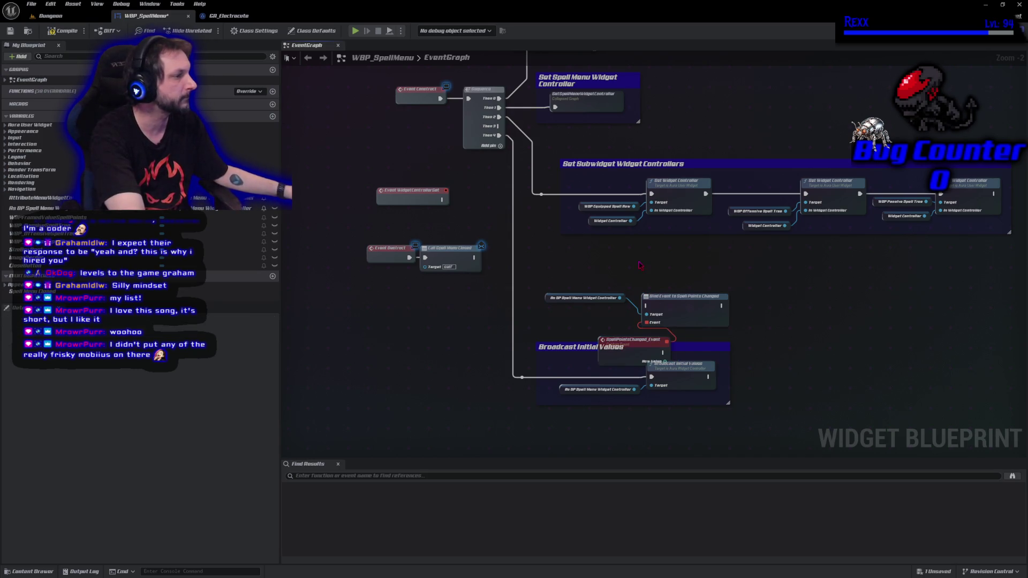
drag(673, 310, 667, 261)
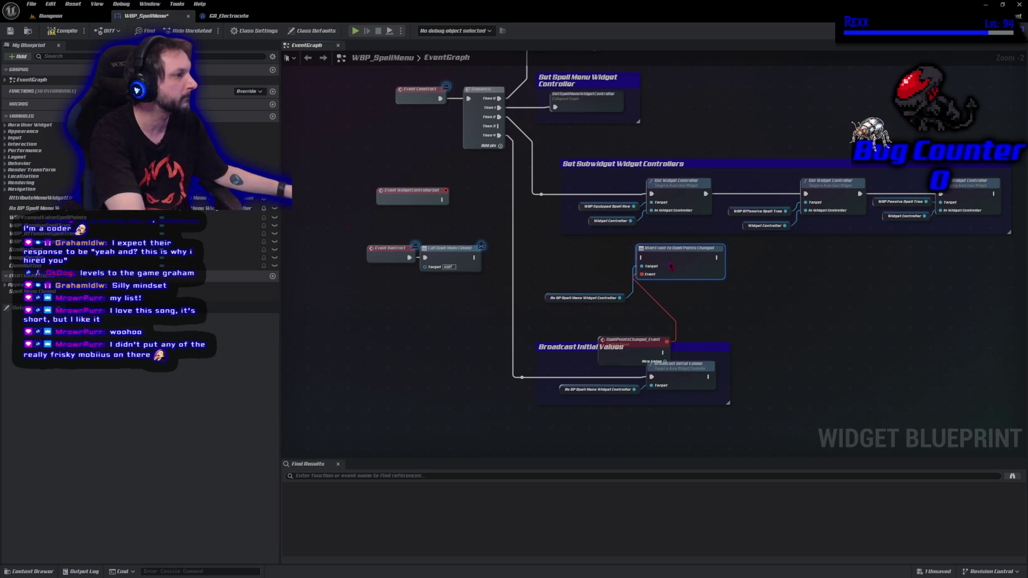
drag(553, 301, 558, 272)
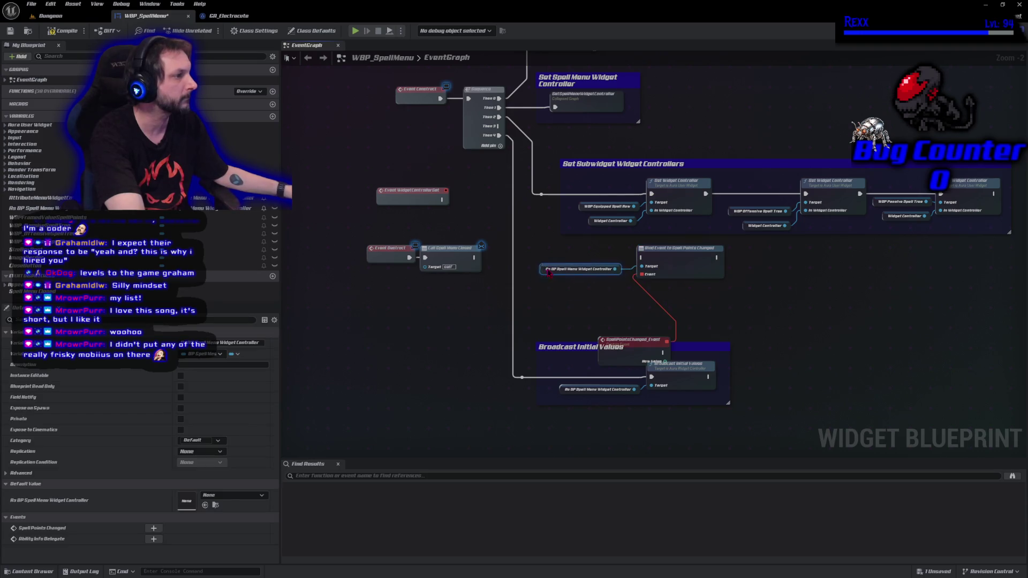
mouse_move(634, 340)
mouse_down()
mouse_move(621, 316)
mouse_move(590, 300)
mouse_up()
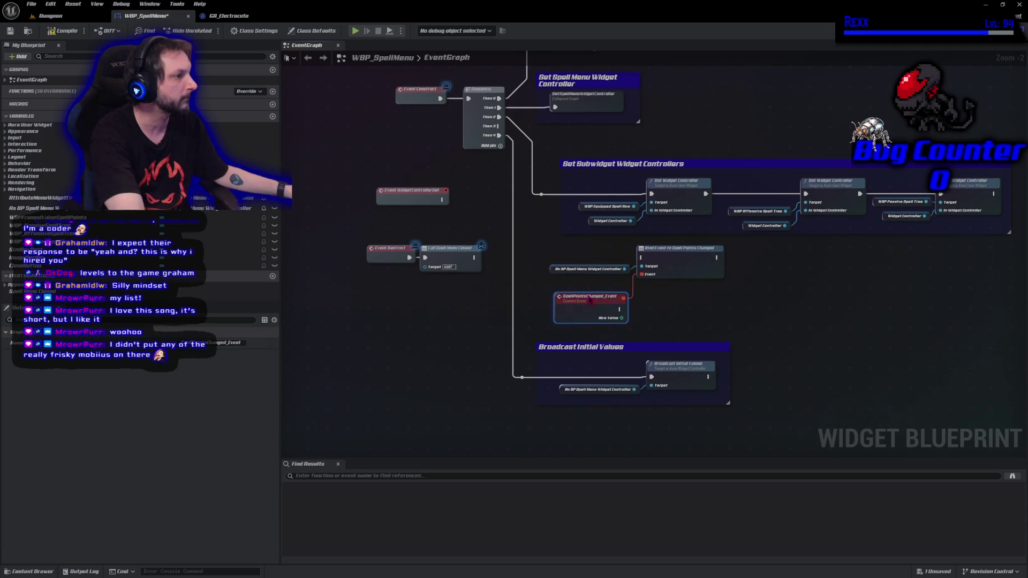
Wire the Sequence's Then 3 output to the bind node through a reroute point, then save.
mouse_move(499, 127)
mouse_down()
mouse_move(535, 188)
mouse_move(536, 253)
mouse_move(554, 264)
mouse_move(531, 256)
mouse_move(621, 281)
mouse_move(641, 258)
mouse_up()
click(565, 412)
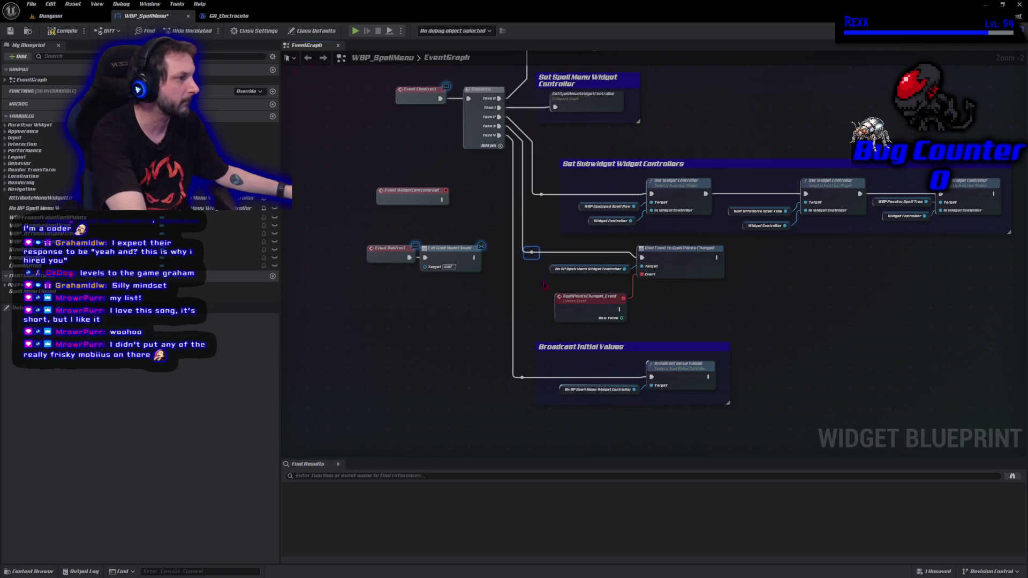
click(534, 298)
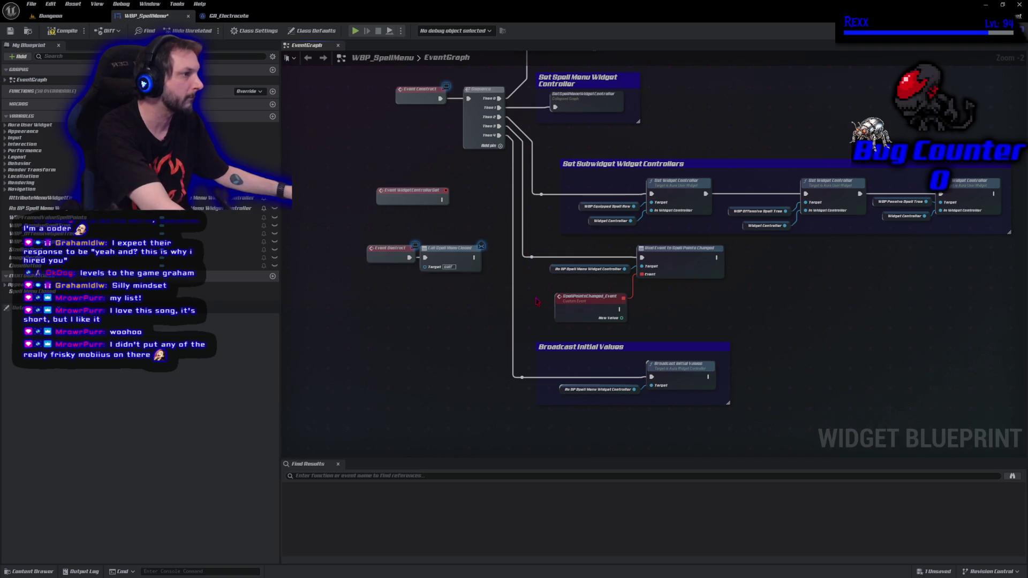
key(ctrl+s)
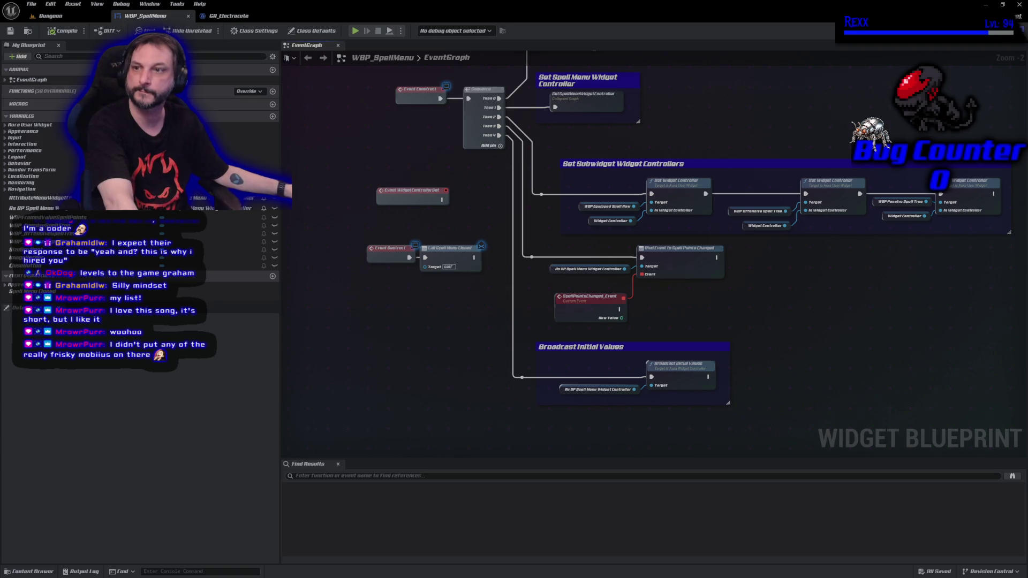